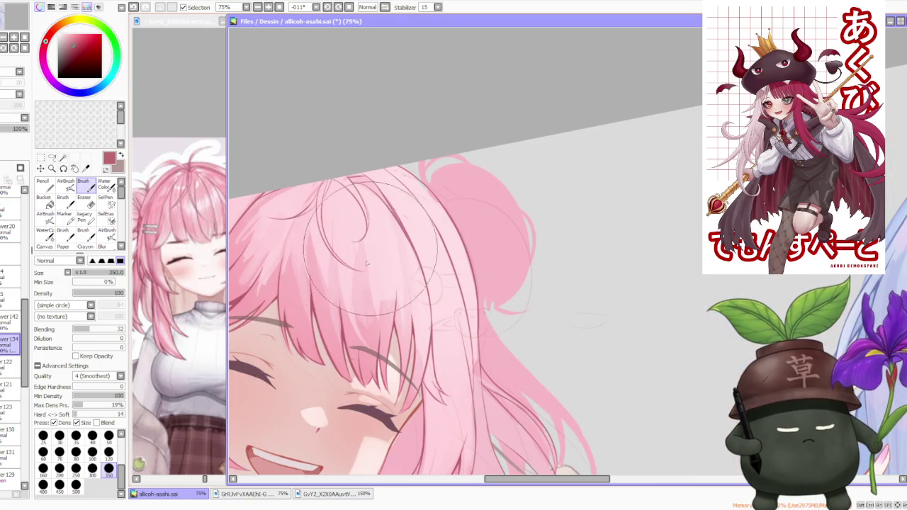
Step: Set the brush Blending to 59 and the brush size to 120
click(103, 329)
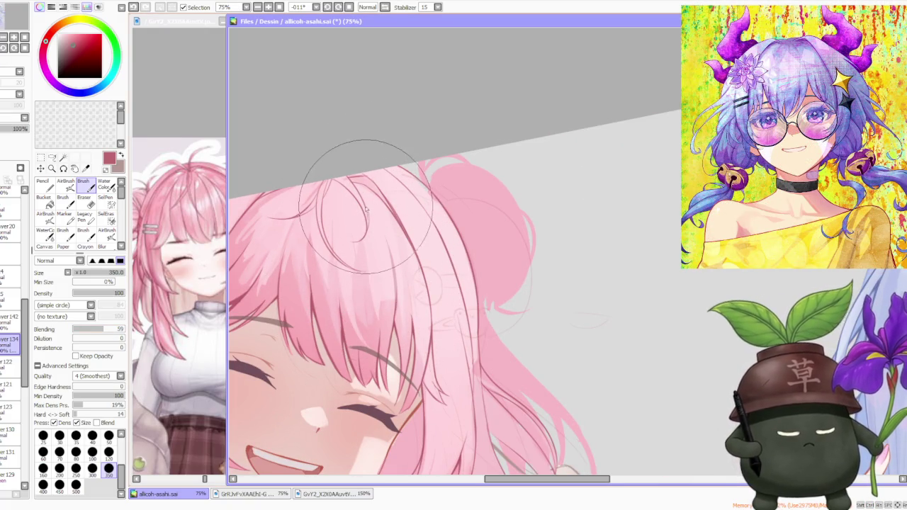
scroll(376, 206, down, 4)
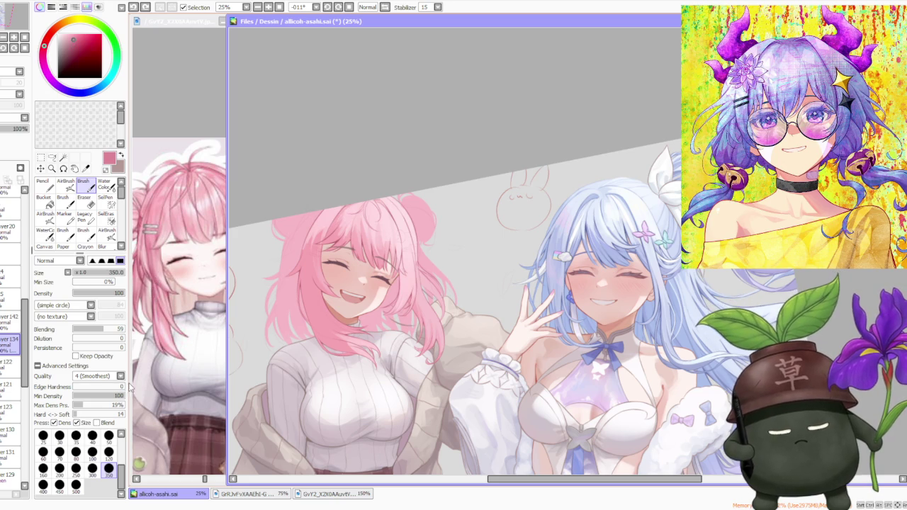
click(109, 451)
scroll(387, 213, up, 1)
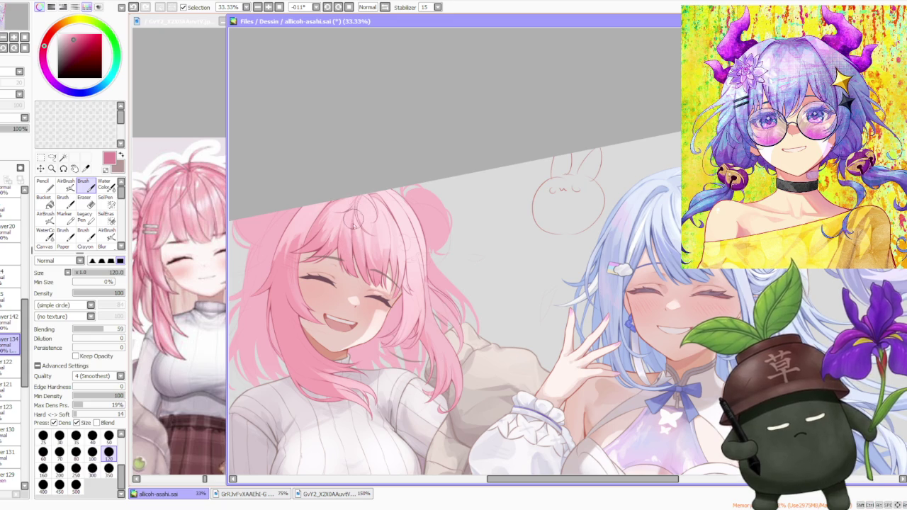
Step: Sample lighter and more saturated pinks from the pink-haired girl's hair
scroll(358, 198, up, 2)
alt+click(344, 212)
scroll(344, 216, down, 1)
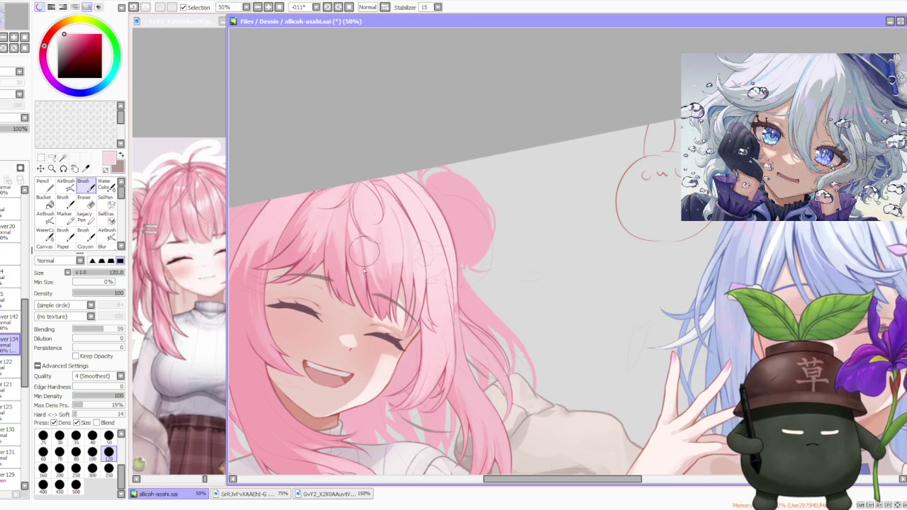
alt+click(374, 283)
alt+click(391, 243)
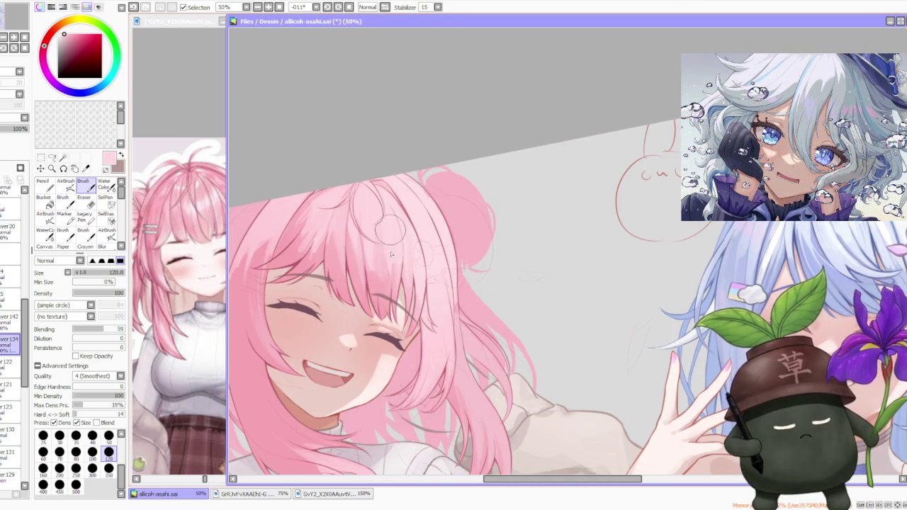
scroll(385, 240, down, 2)
scroll(383, 248, up, 1)
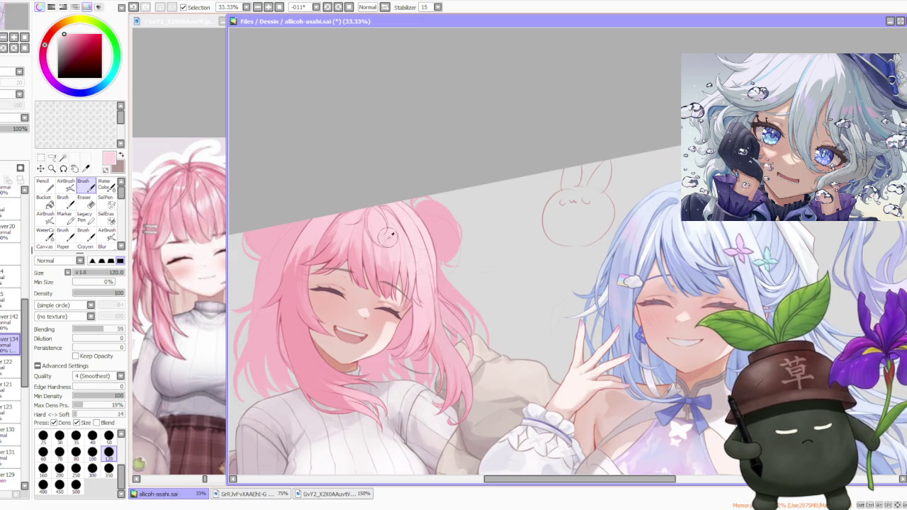
Step: Paint trial strands on top of the pink hair, undoing each unsatisfying one
key(ctrl+z)
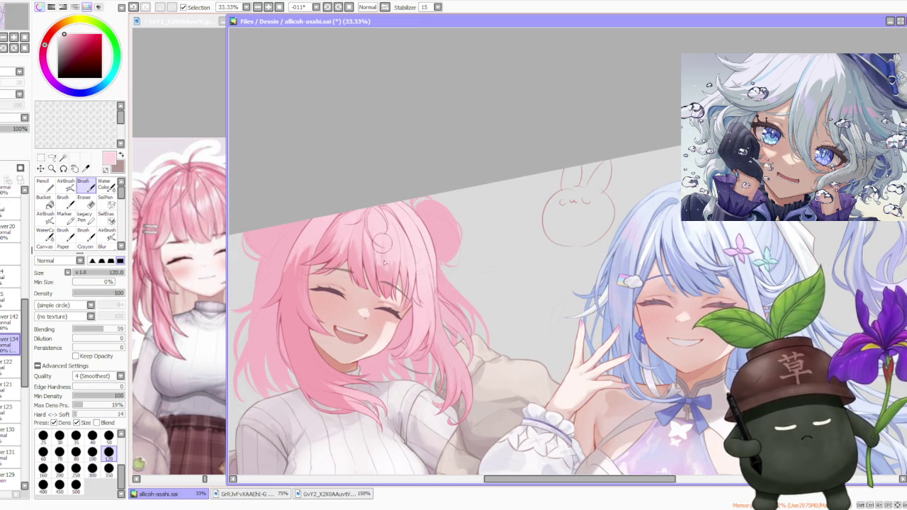
alt+click(385, 262)
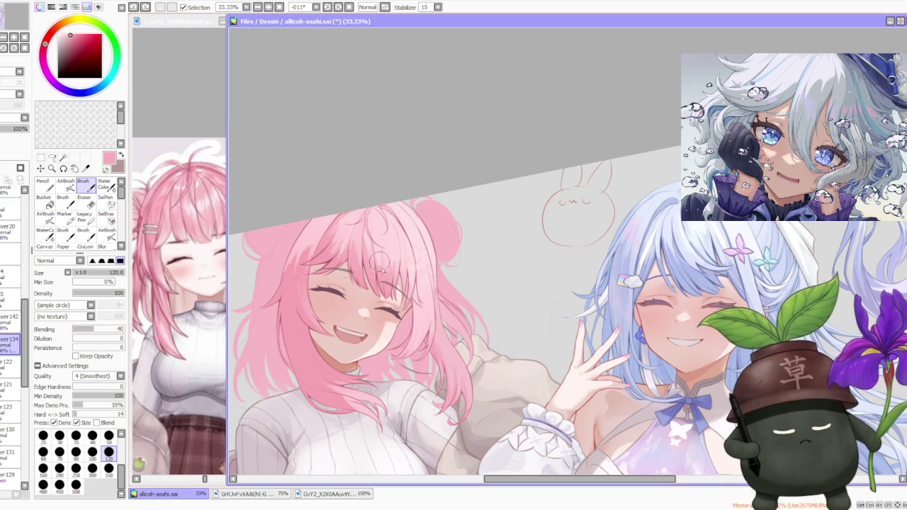
drag(380, 256, 386, 291)
key(ctrl+z)
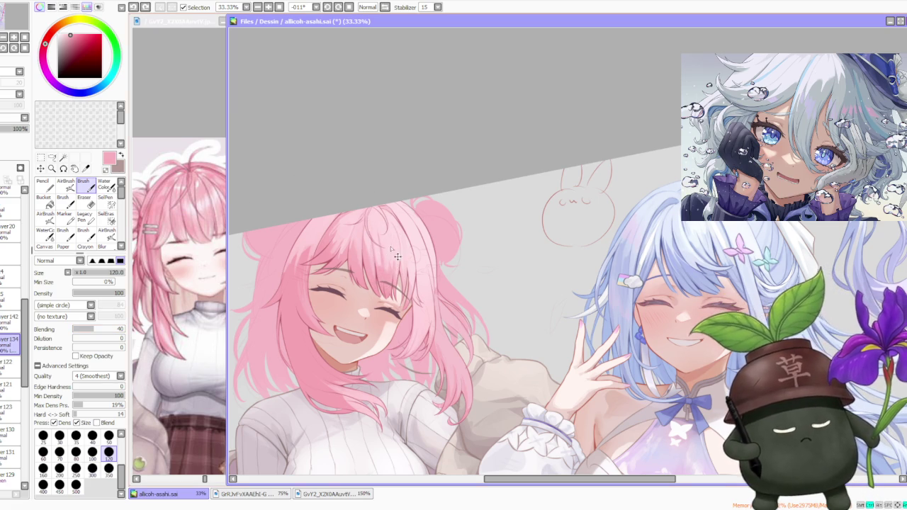
drag(388, 258, 377, 234)
key(ctrl+z)
click(388, 287)
key(ctrl+z)
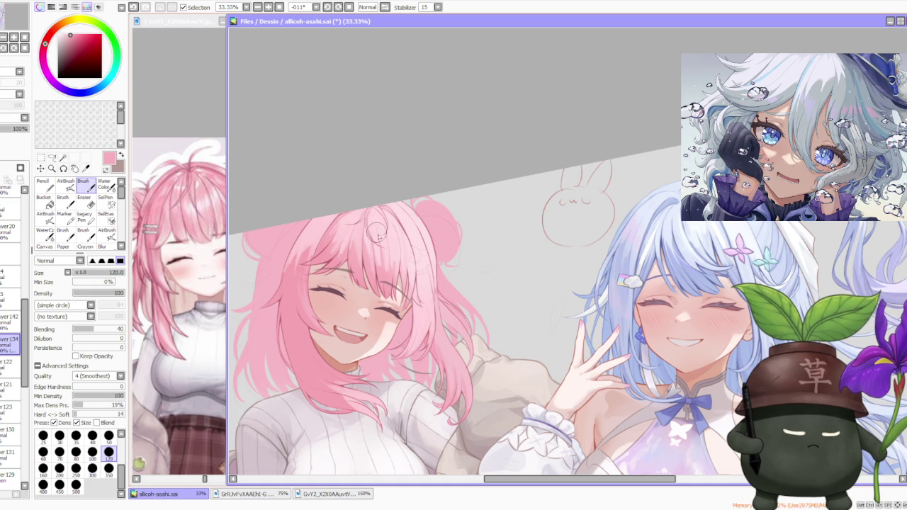
Step: Sample a lighter pink and paint a replacement strand on the crown
alt+click(381, 248)
key(ctrl+z)
key(ctrl+z)
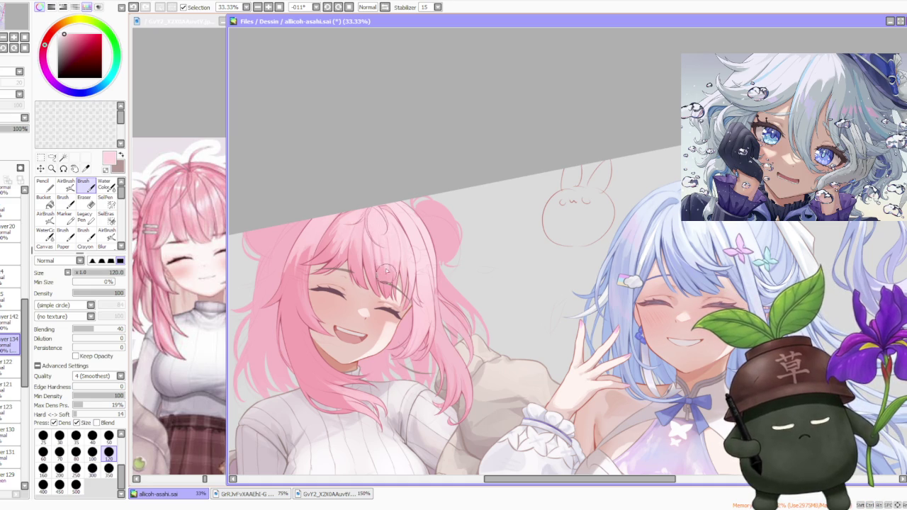
key(ctrl+z)
click(381, 240)
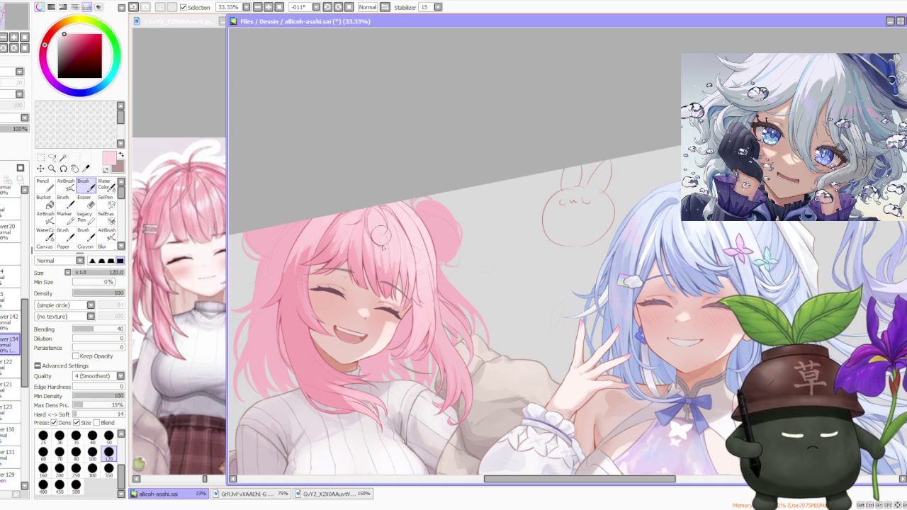
scroll(417, 160, down, 3)
scroll(425, 177, up, 1)
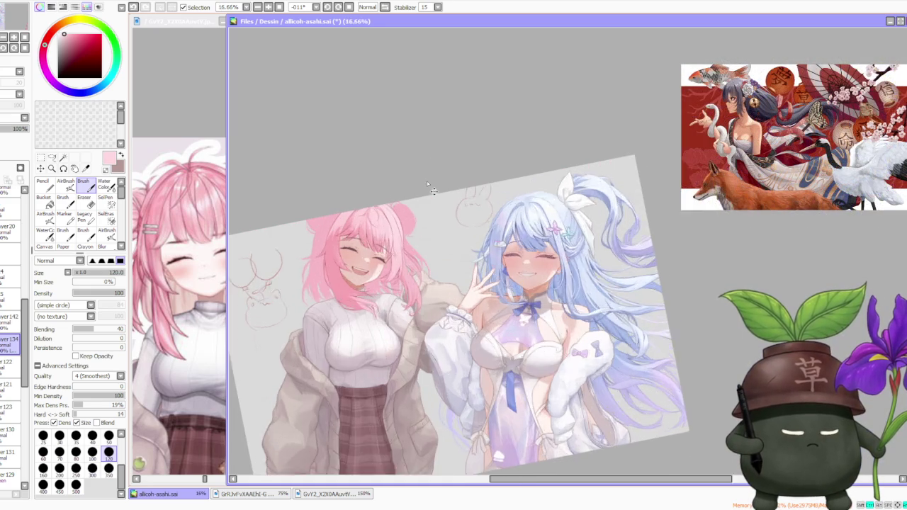
Step: Zoom in on the pink-haired girl's fringe to inspect the strands
scroll(424, 187, up, 1)
scroll(386, 223, up, 1)
scroll(347, 273, up, 1)
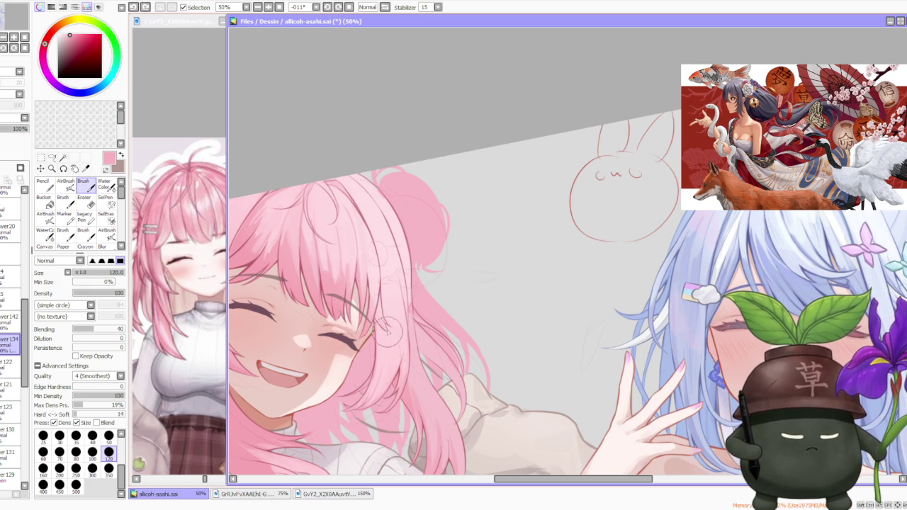
scroll(386, 327, up, 1)
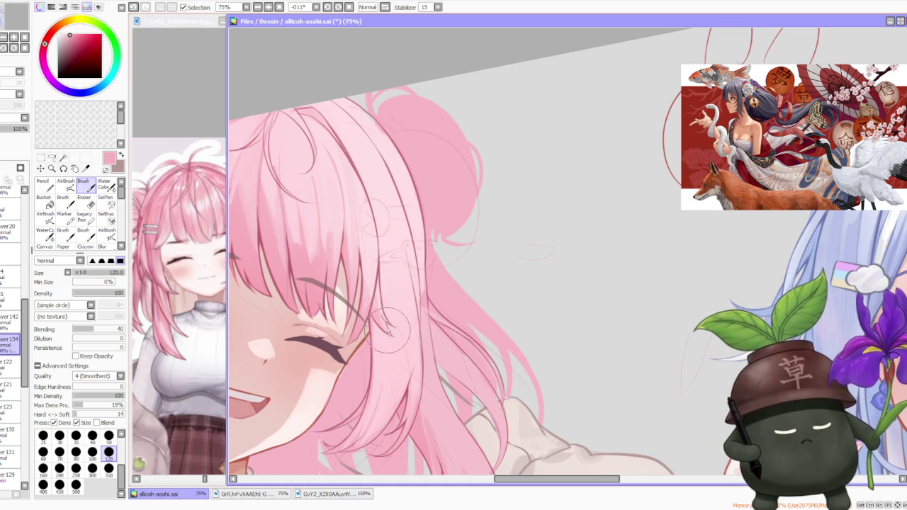
scroll(368, 284, down, 1)
scroll(368, 284, up, 1)
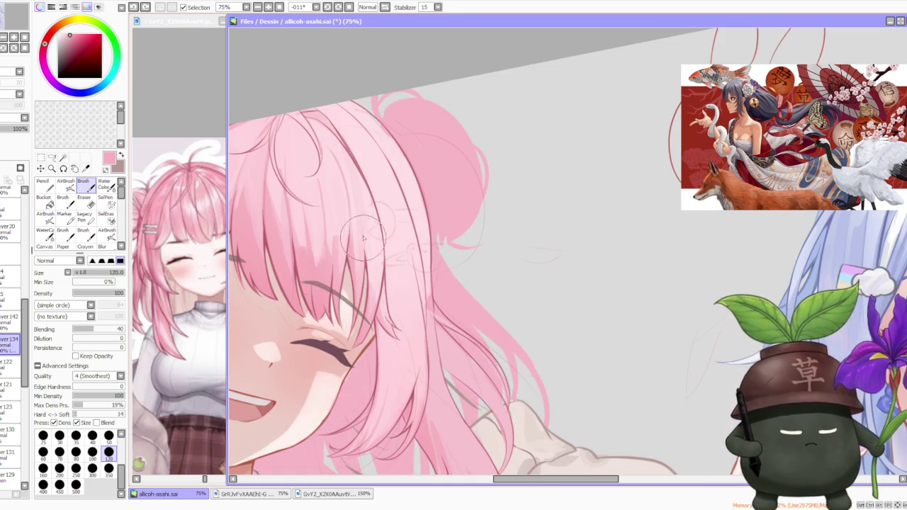
scroll(360, 263, down, 2)
scroll(349, 186, down, 1)
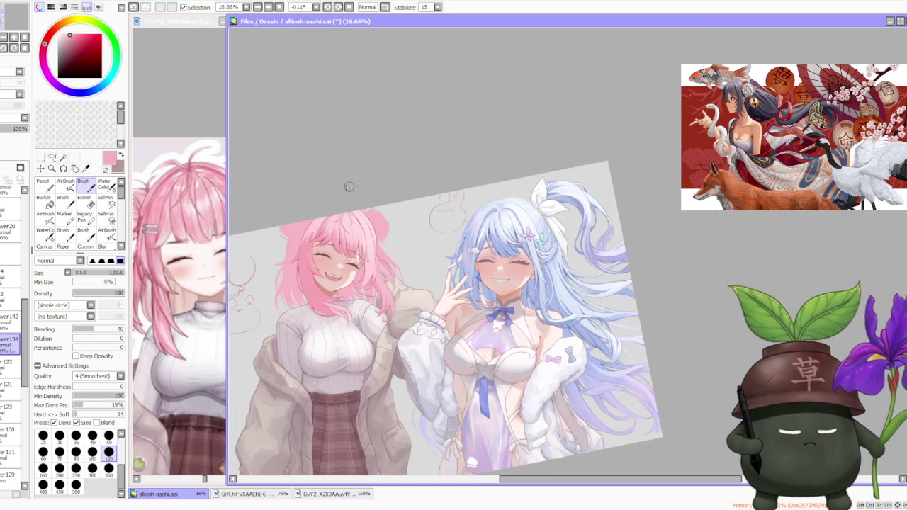
scroll(338, 196, up, 2)
scroll(340, 213, up, 1)
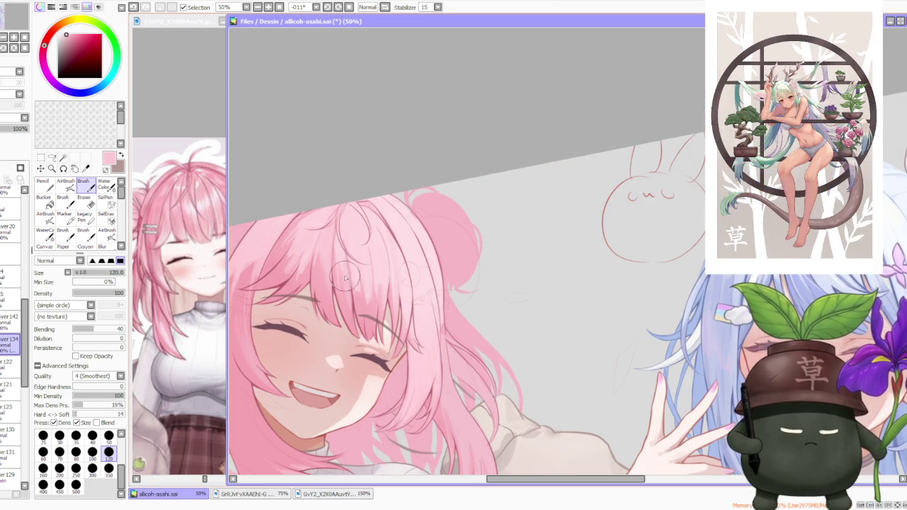
scroll(326, 233, down, 3)
scroll(325, 230, down, 1)
scroll(340, 231, down, 1)
scroll(346, 231, up, 1)
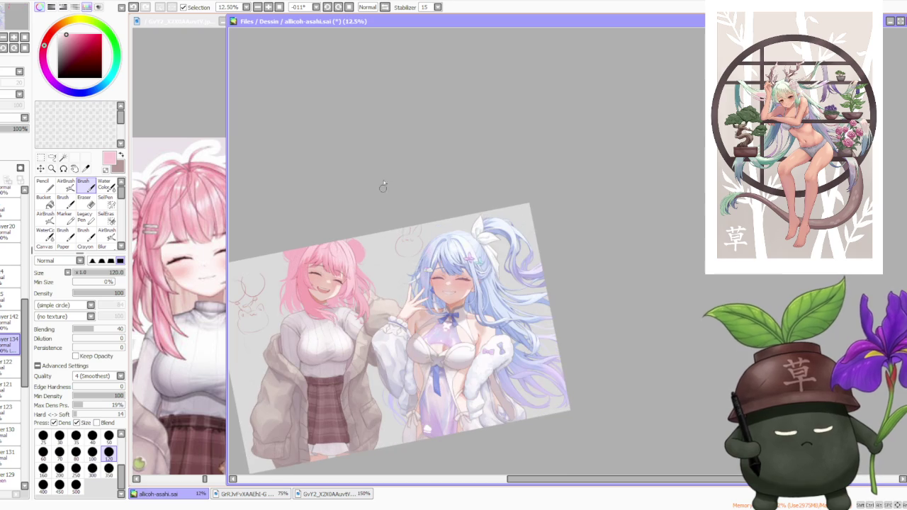
scroll(335, 185, up, 3)
scroll(334, 207, up, 1)
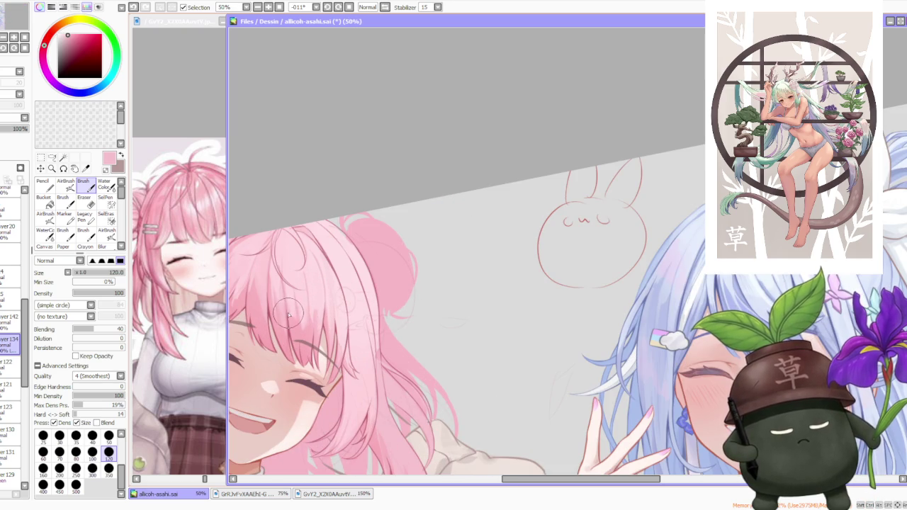
Step: Undo the last stroke and paint a new strand down the pink fringe
key(ctrl+z)
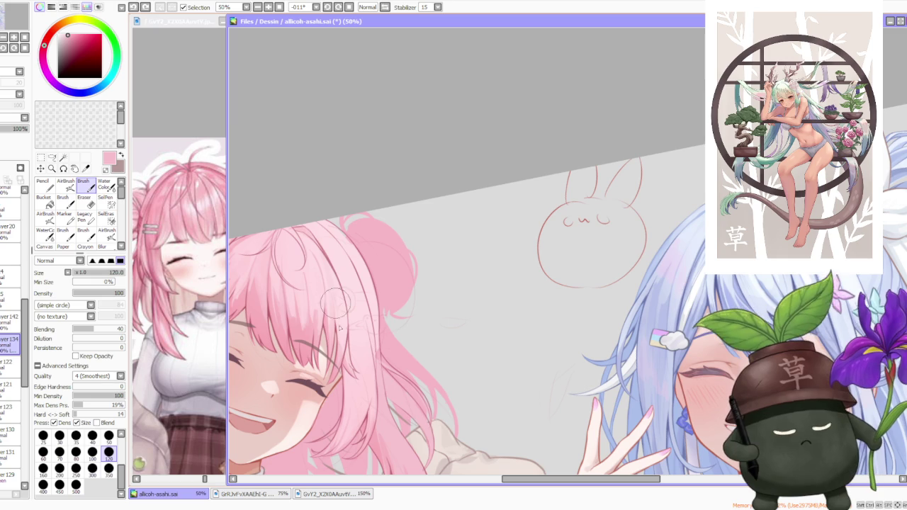
drag(333, 312, 338, 330)
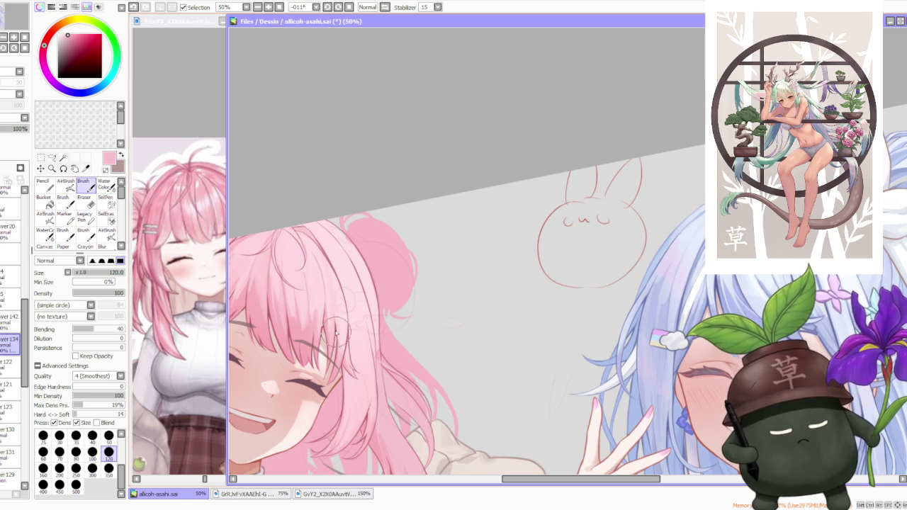
scroll(346, 246, down, 1)
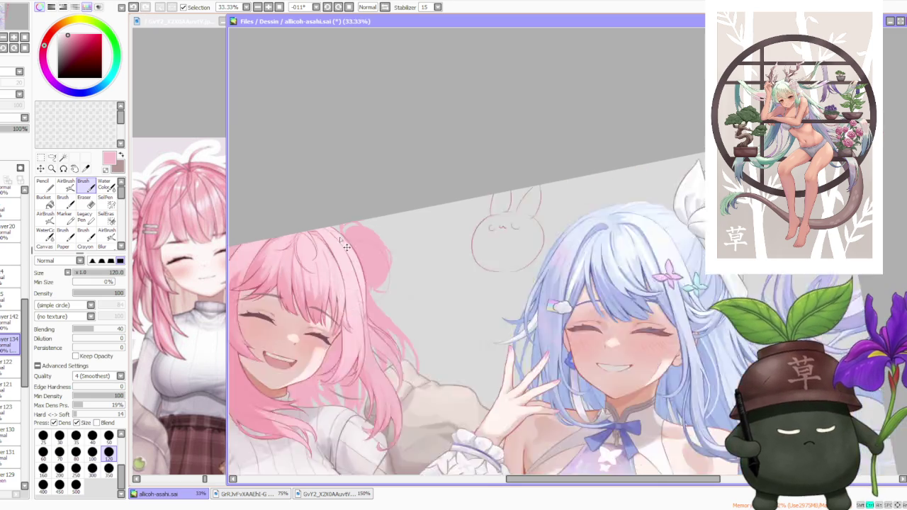
Step: Sample a lighter hair pink and paint a light strand across the pink hair
scroll(346, 246, up, 1)
scroll(368, 212, down, 1)
scroll(367, 212, down, 2)
scroll(376, 180, down, 2)
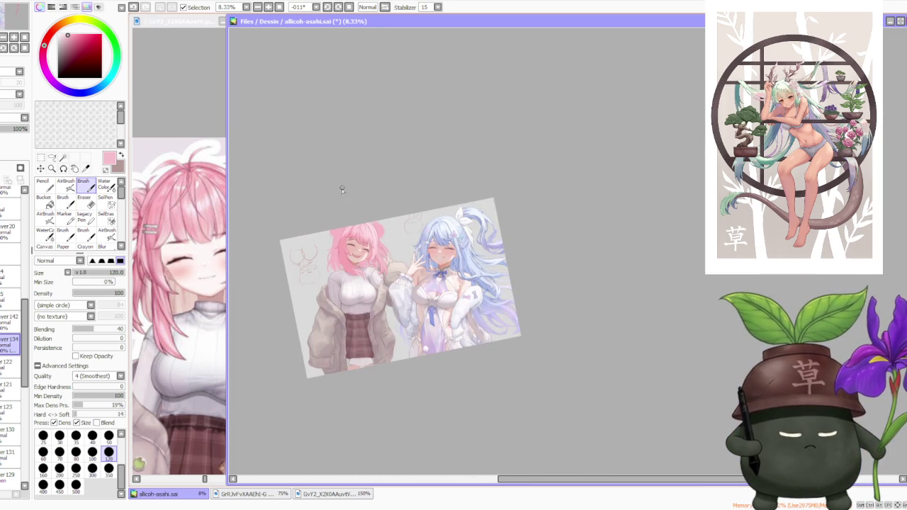
scroll(342, 189, up, 3)
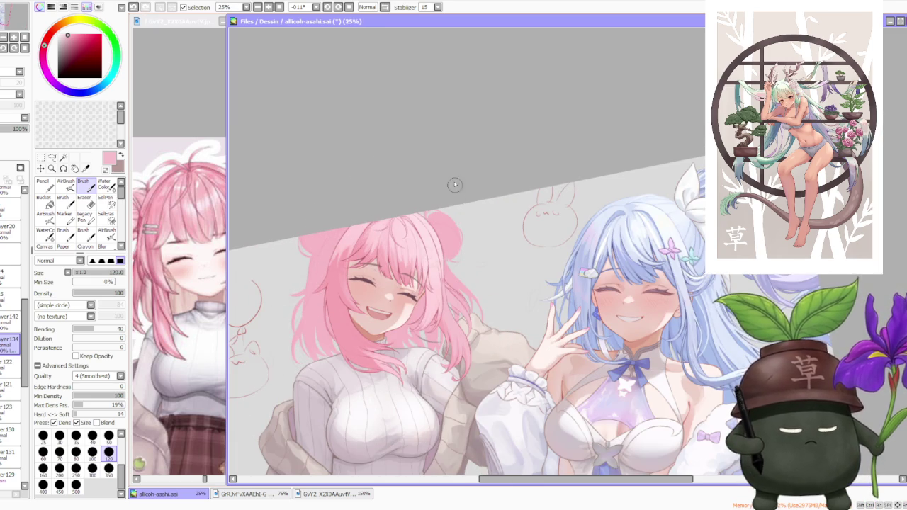
scroll(455, 184, down, 2)
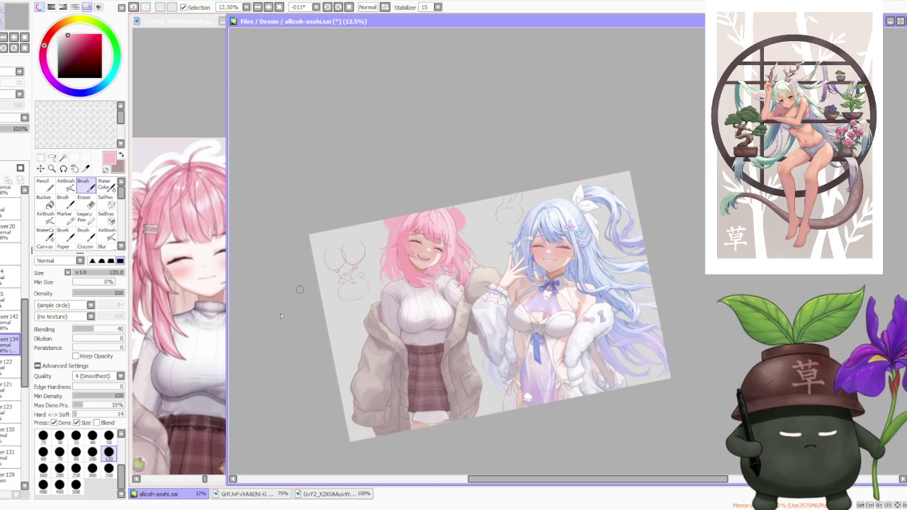
scroll(387, 190, up, 1)
scroll(427, 172, up, 2)
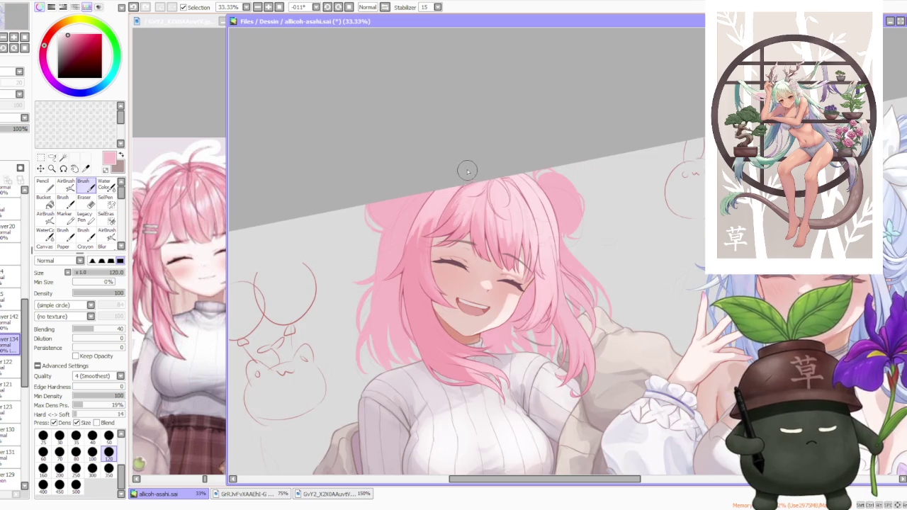
scroll(468, 171, up, 1)
scroll(387, 266, down, 1)
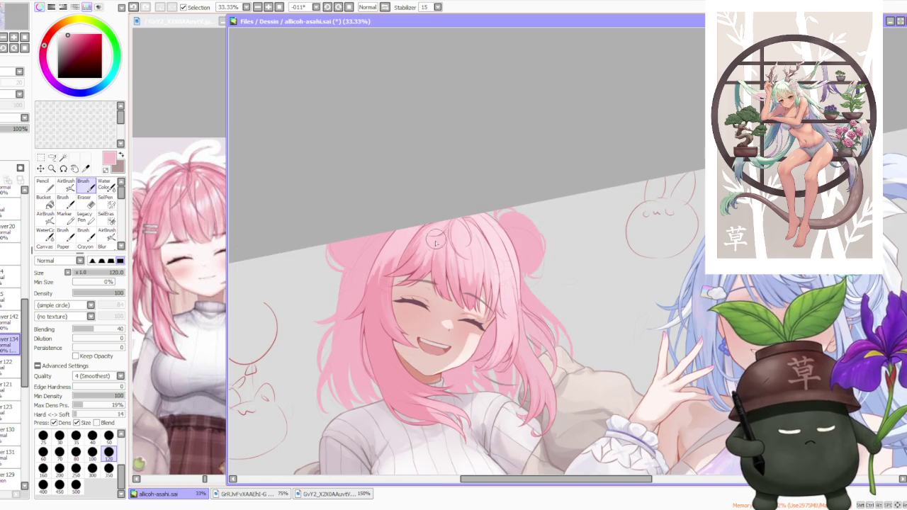
scroll(433, 251, up, 1)
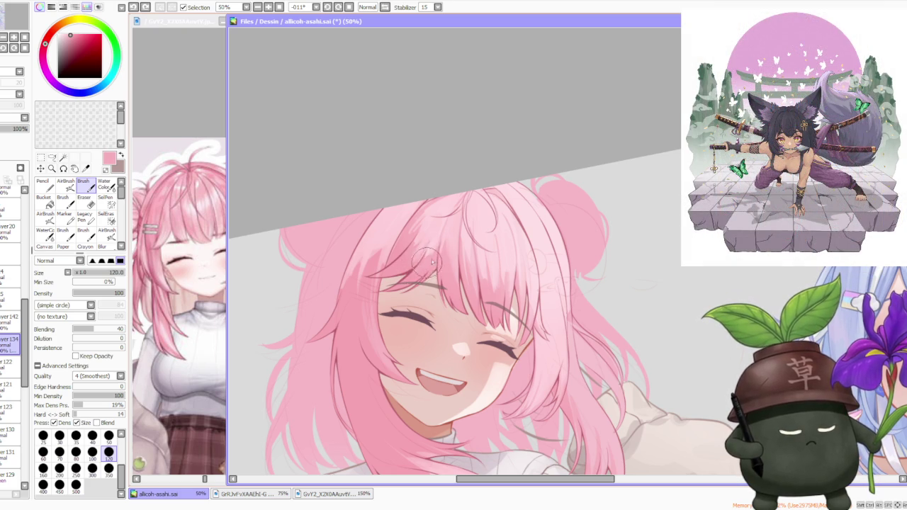
alt+click(427, 236)
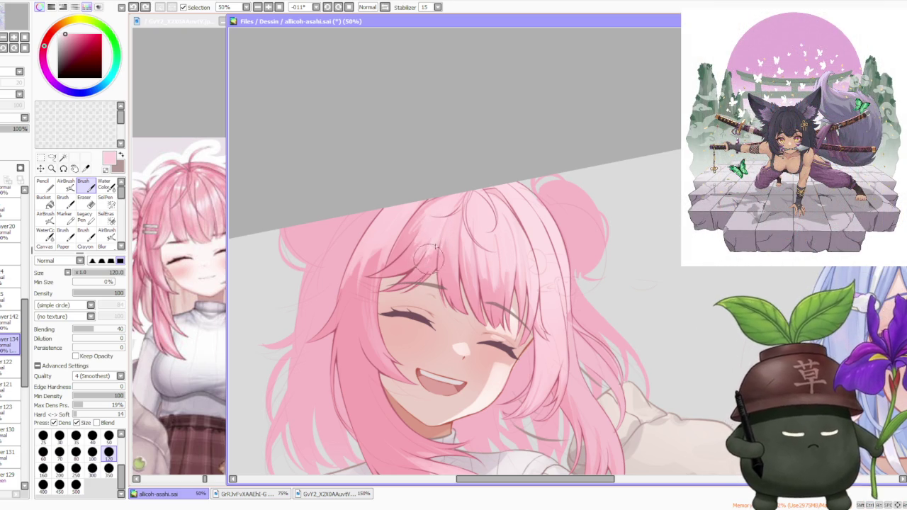
drag(428, 264, 438, 246)
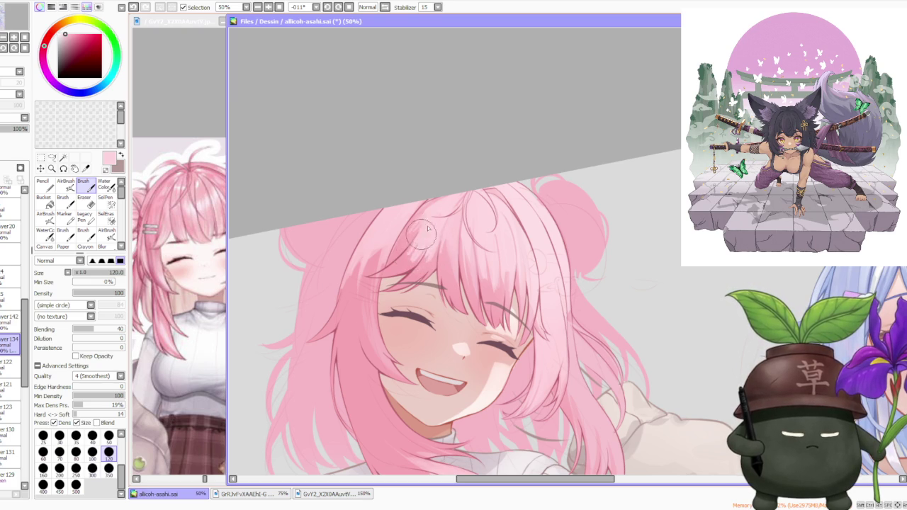
Step: Sample a darker pink, then a lighter pink, from the hair
alt+click(410, 259)
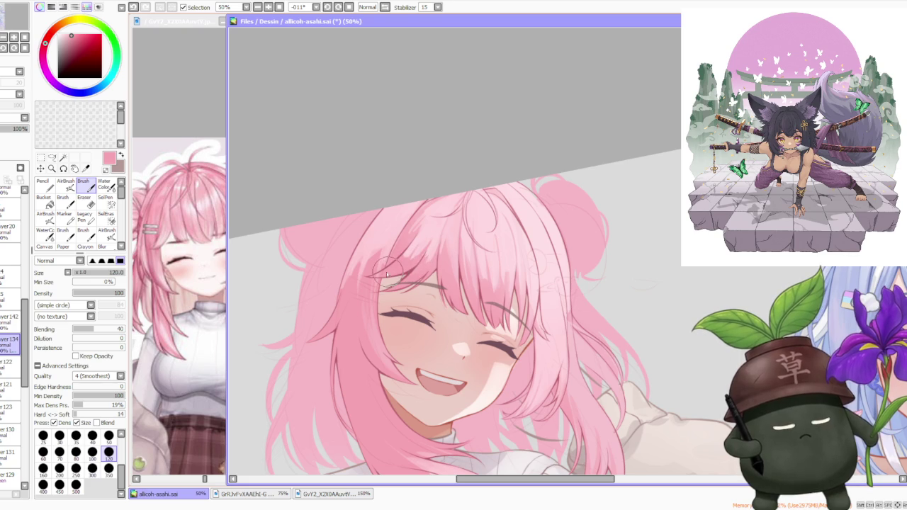
alt+click(417, 237)
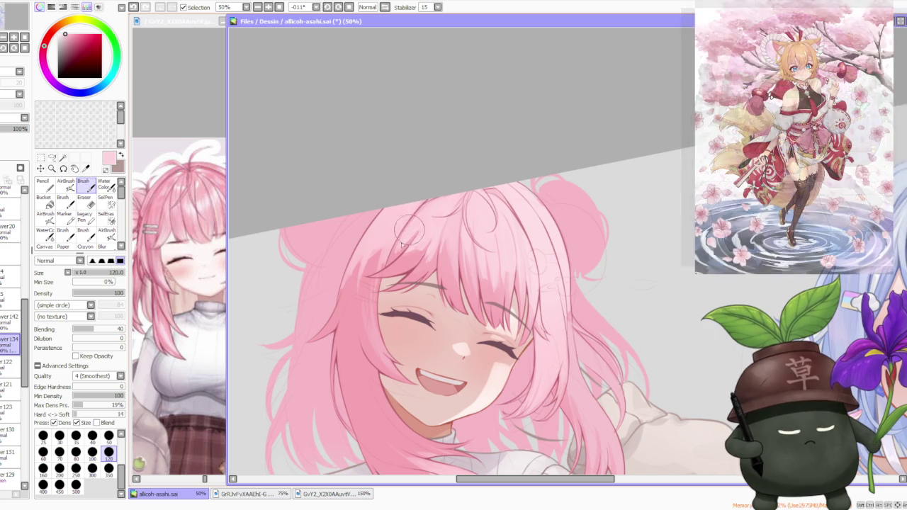
scroll(508, 163, down, 2)
Step: Enlarge the brush to the 350 size preset
scroll(510, 165, down, 2)
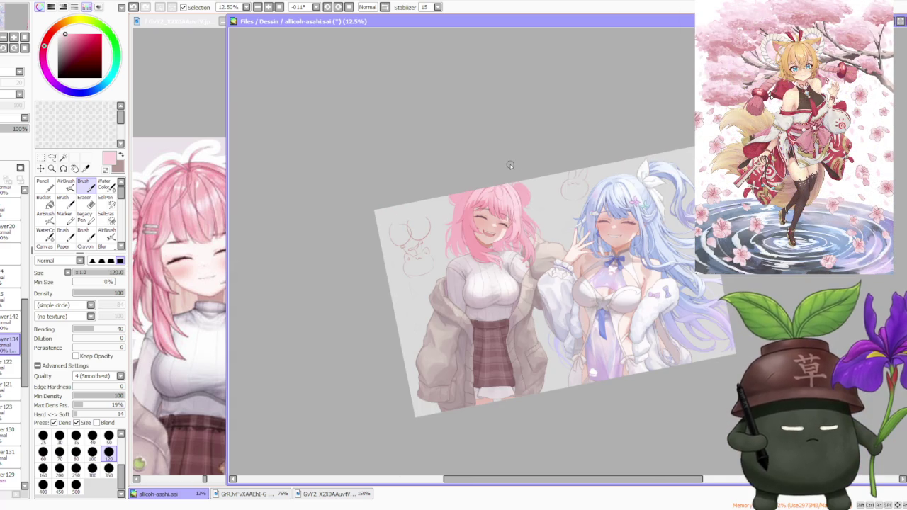
scroll(609, 316, up, 2)
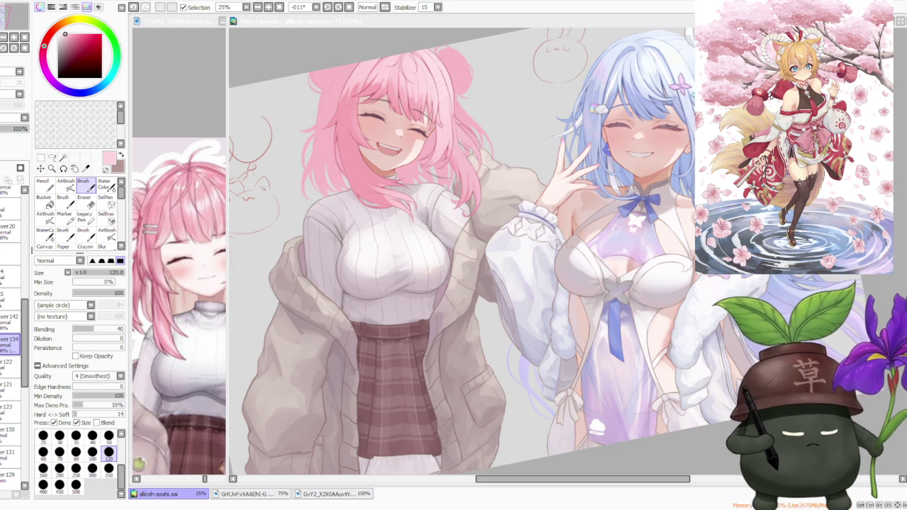
scroll(543, 266, down, 1)
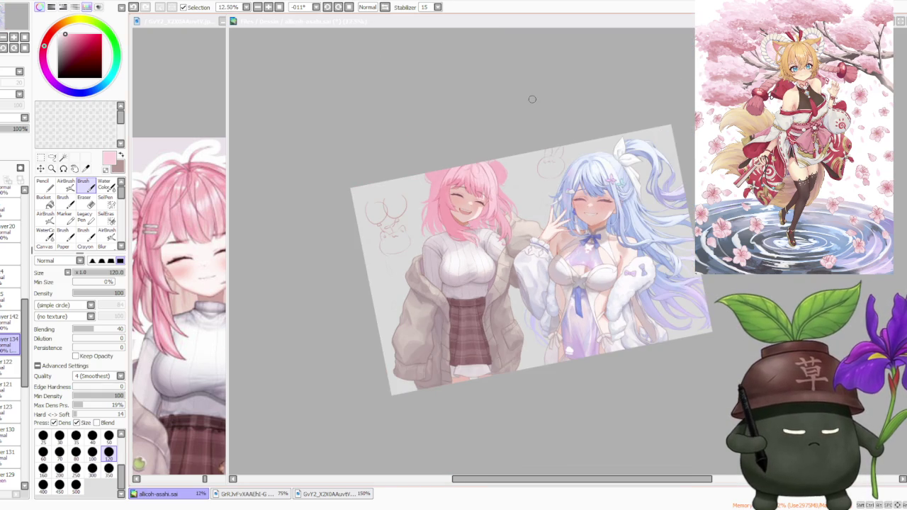
scroll(517, 106, up, 2)
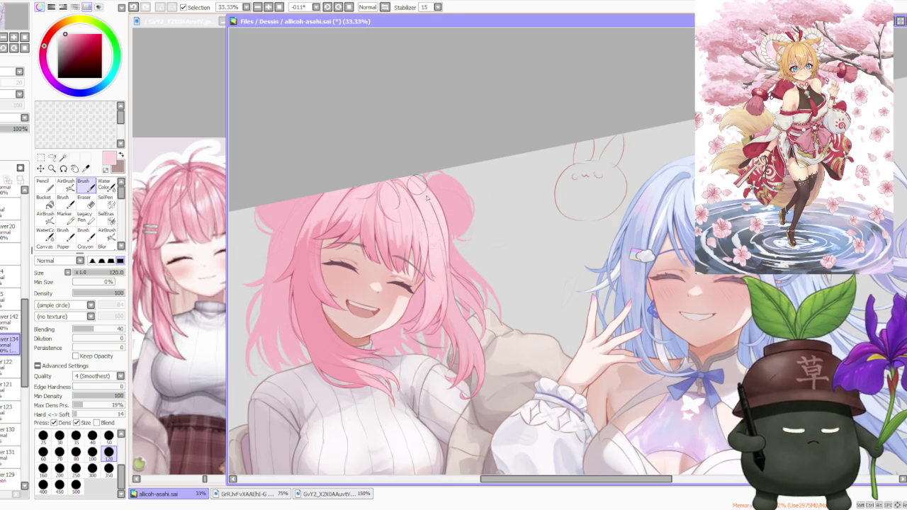
click(108, 468)
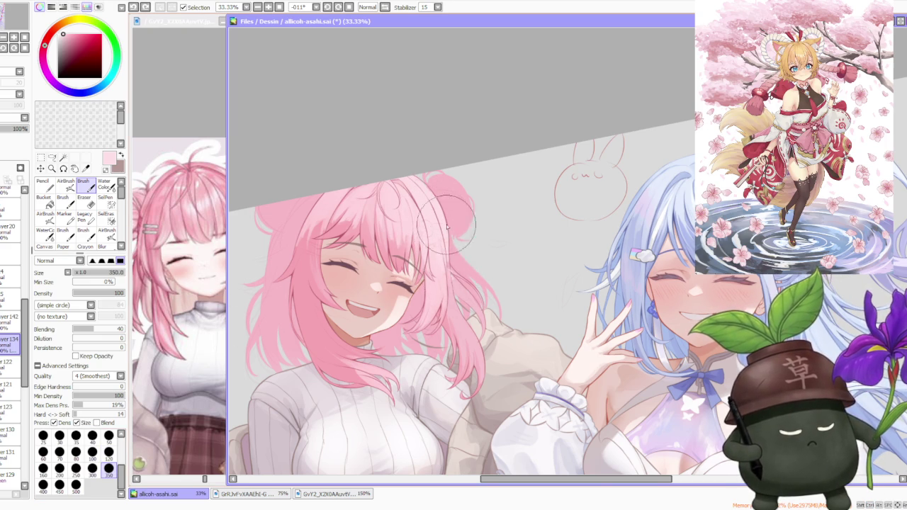
Step: Pick a deeper hair pink and paint a soft stroke along the hair's top edge
scroll(454, 275, up, 3)
scroll(452, 250, down, 2)
scroll(452, 250, down, 1)
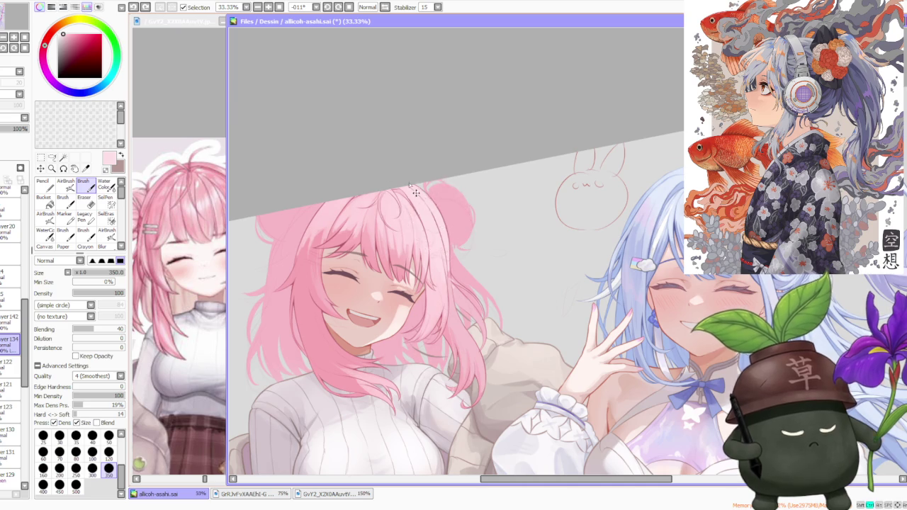
scroll(433, 220, up, 2)
scroll(397, 213, down, 1)
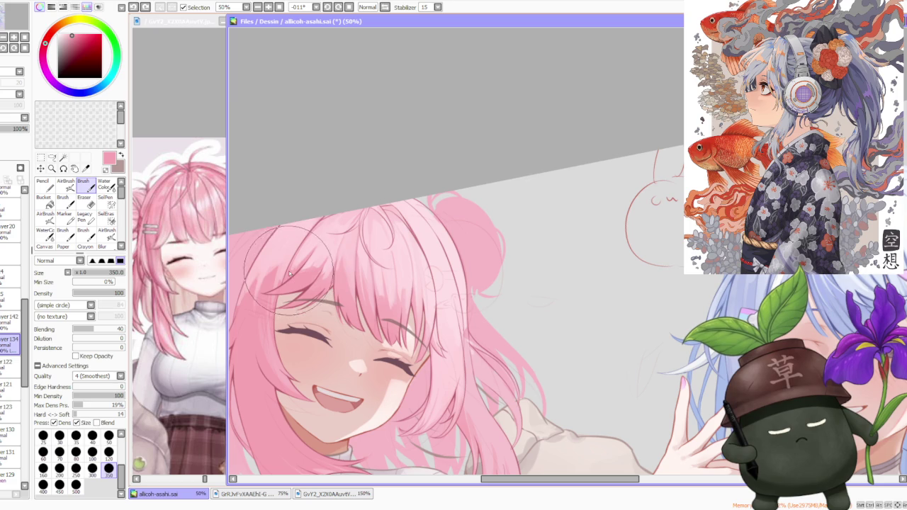
alt+click(307, 235)
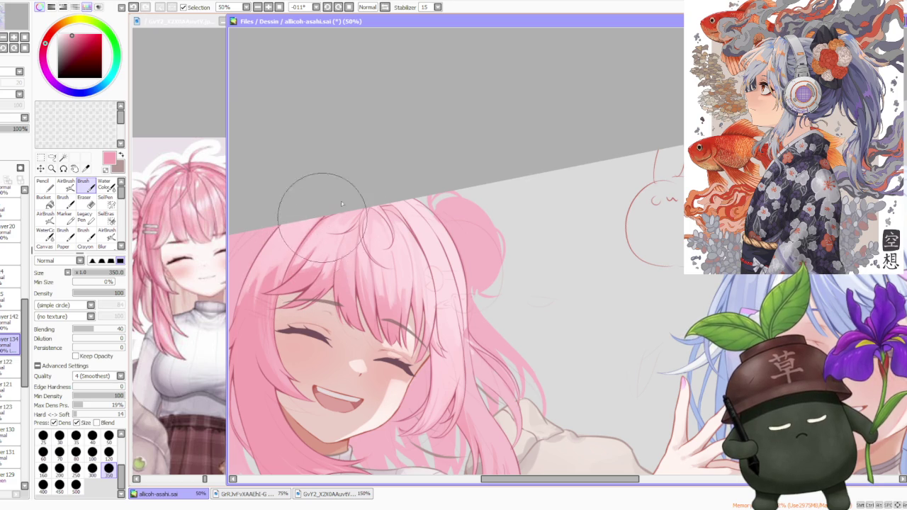
scroll(331, 213, down, 2)
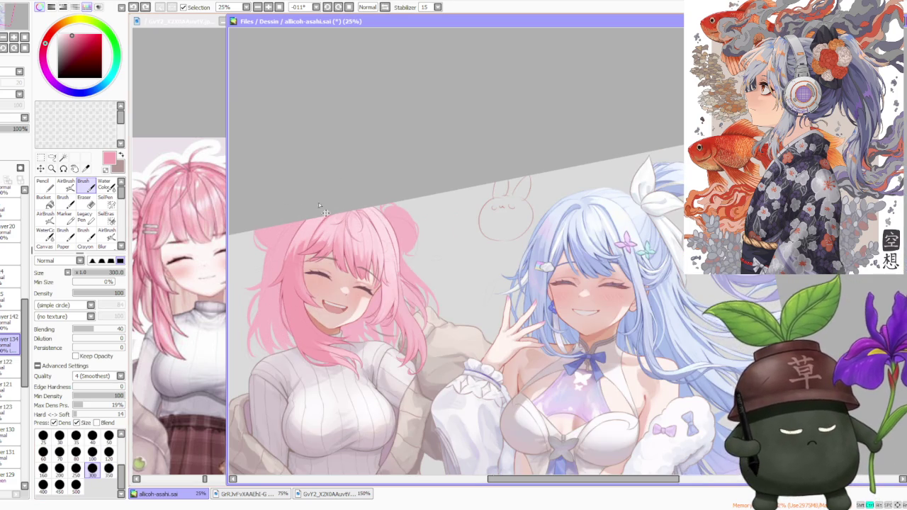
scroll(321, 207, up, 3)
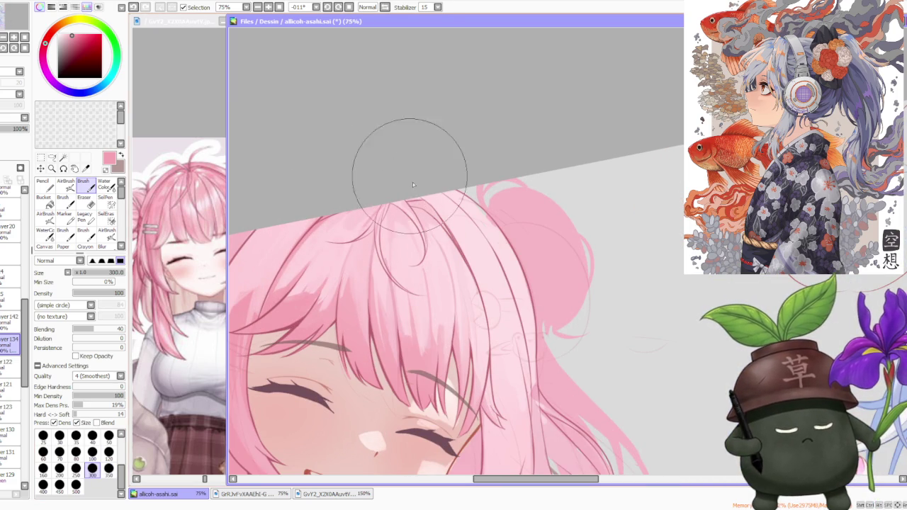
drag(413, 203, 423, 205)
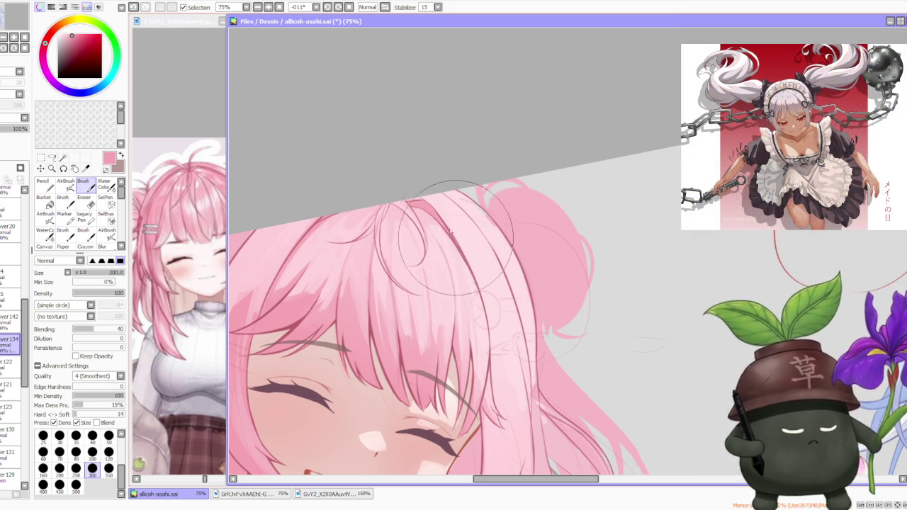
Step: Re-sample a lighter pink from the hair for further painting
scroll(496, 153, down, 2)
scroll(502, 147, down, 3)
scroll(496, 152, up, 1)
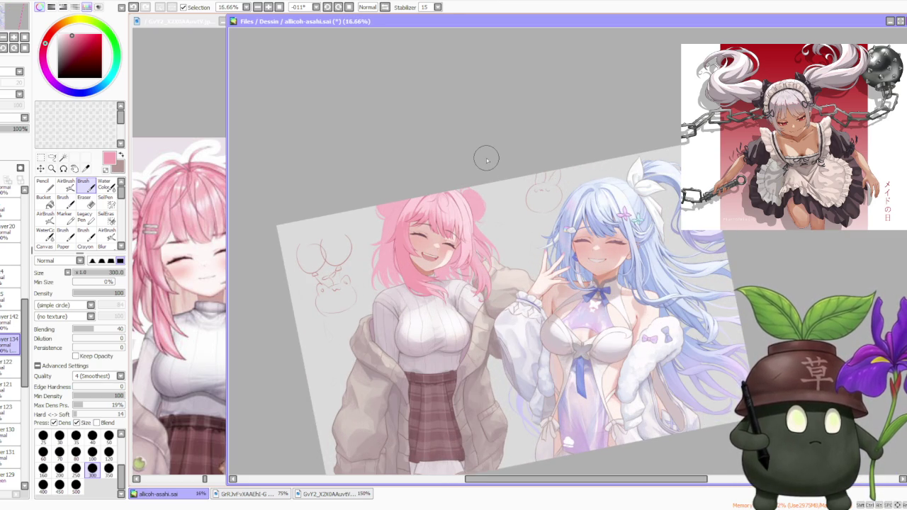
scroll(445, 151, up, 3)
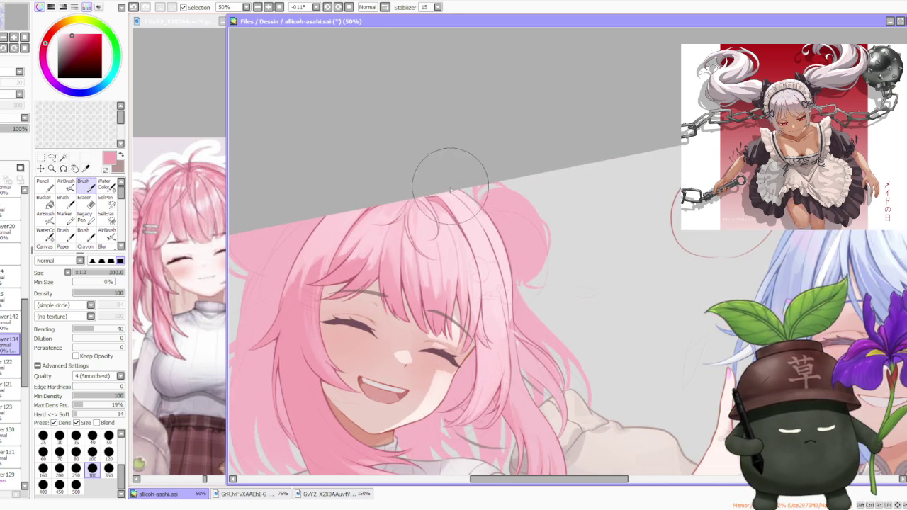
scroll(457, 222, up, 1)
alt+click(407, 283)
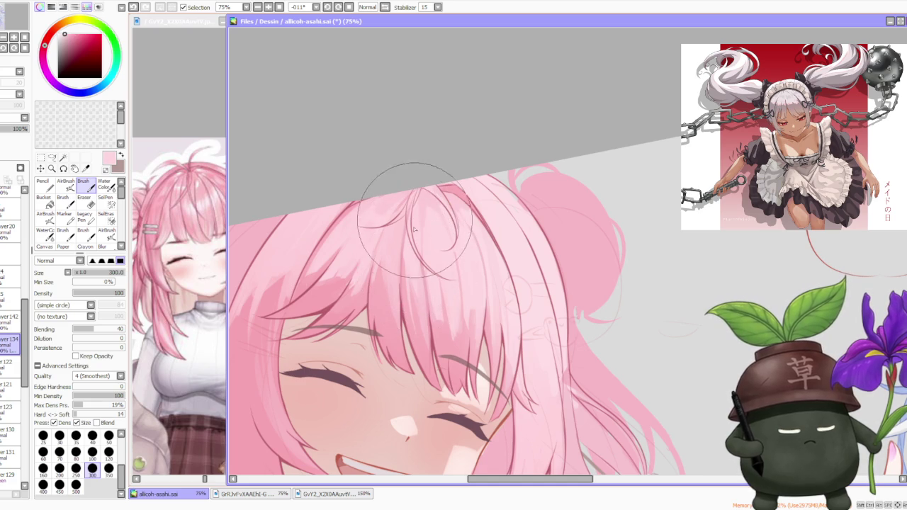
alt+click(416, 269)
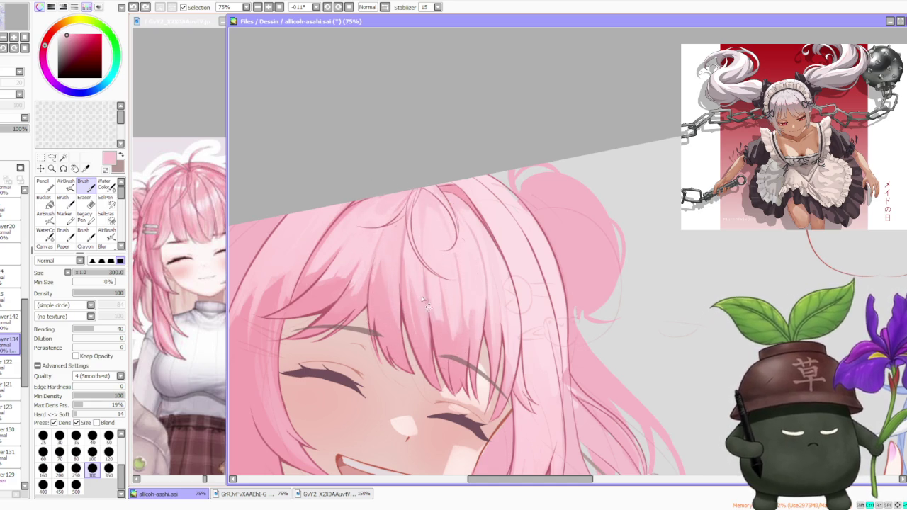
Step: Re-sample a slightly different pink, then a lighter pink, from the hair
alt+click(425, 297)
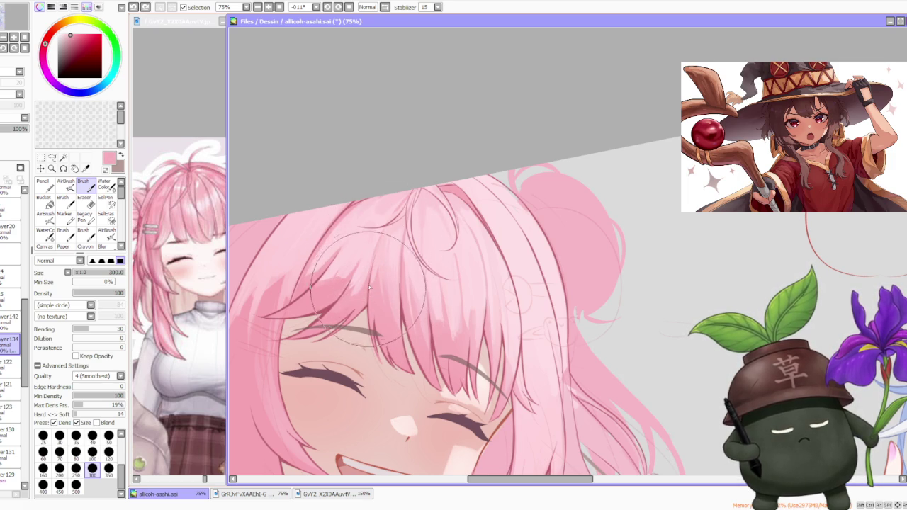
ctrl+click(391, 233)
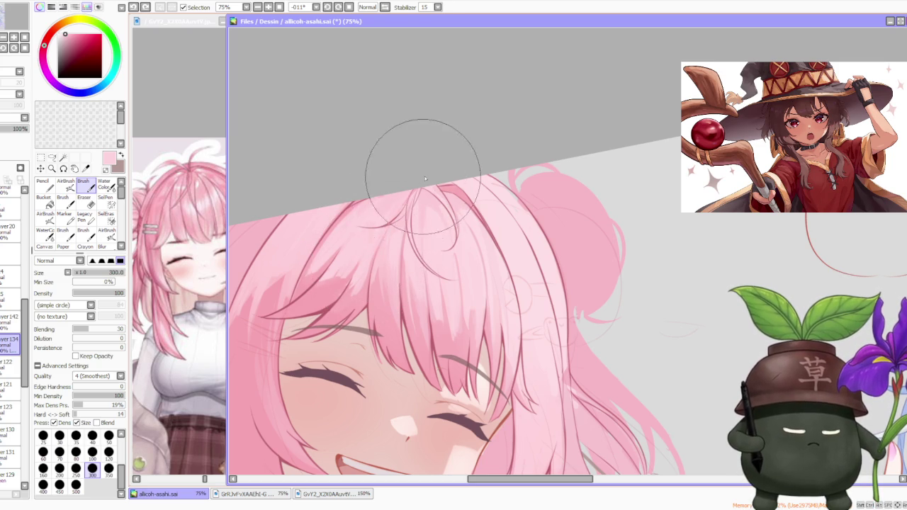
scroll(416, 171, down, 3)
scroll(426, 162, up, 1)
scroll(446, 181, up, 1)
scroll(446, 211, up, 1)
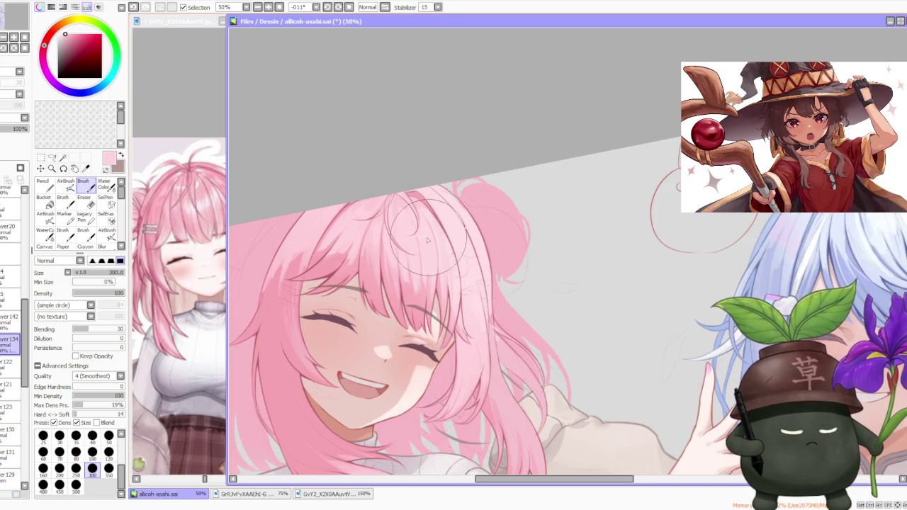
scroll(427, 244, up, 3)
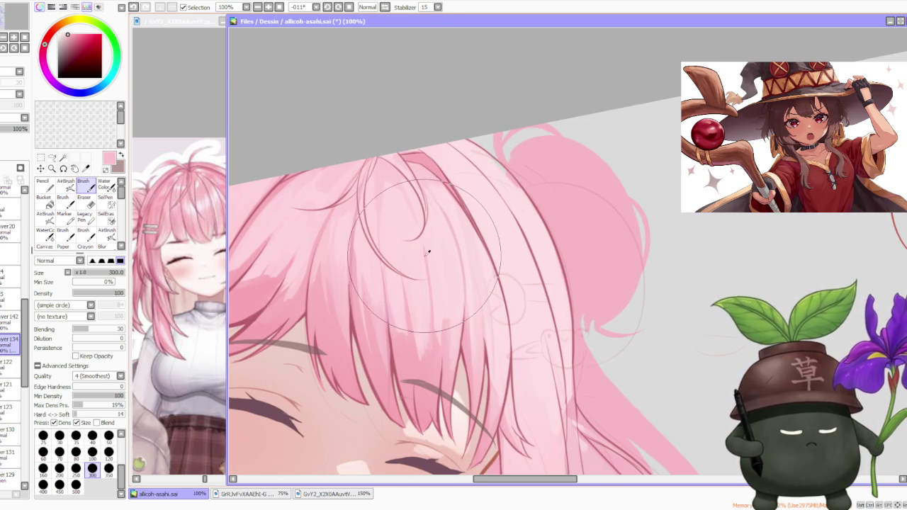
Step: Zoom out to about 25% to see both girls together
scroll(427, 253, down, 1)
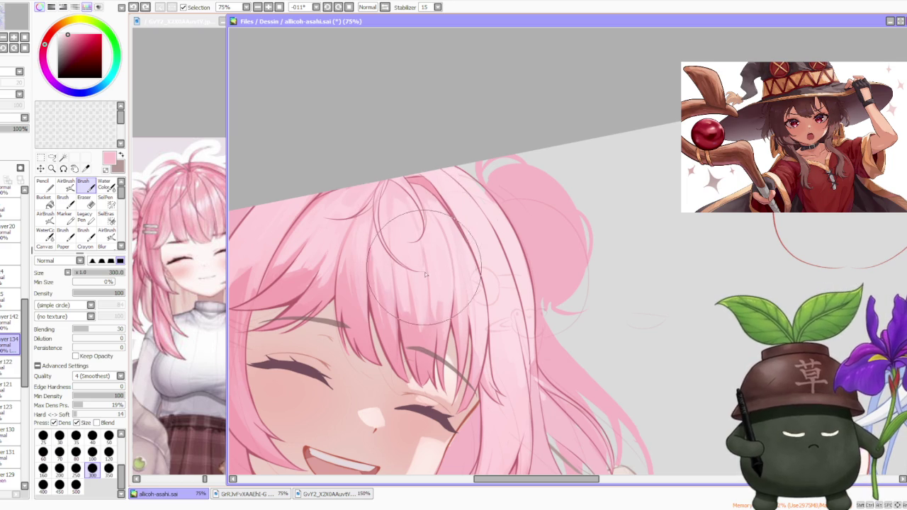
scroll(421, 193, down, 5)
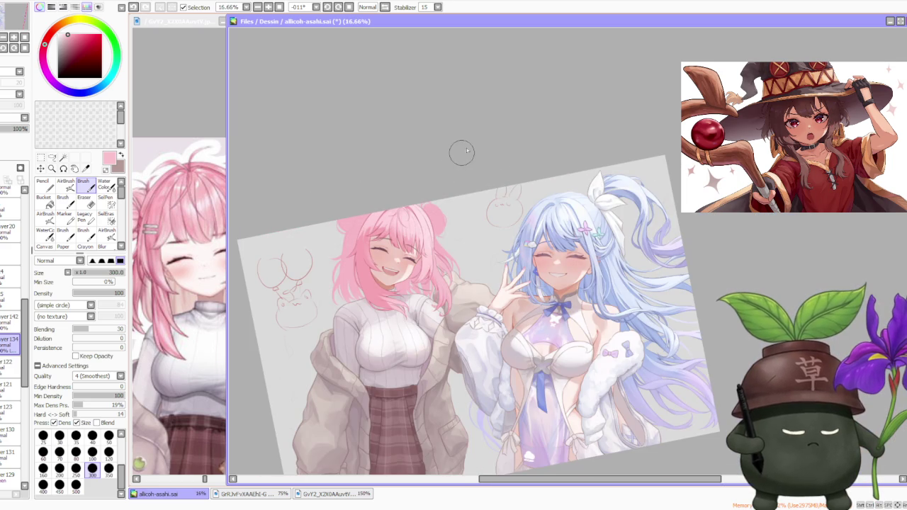
scroll(472, 144, up, 1)
scroll(475, 145, up, 1)
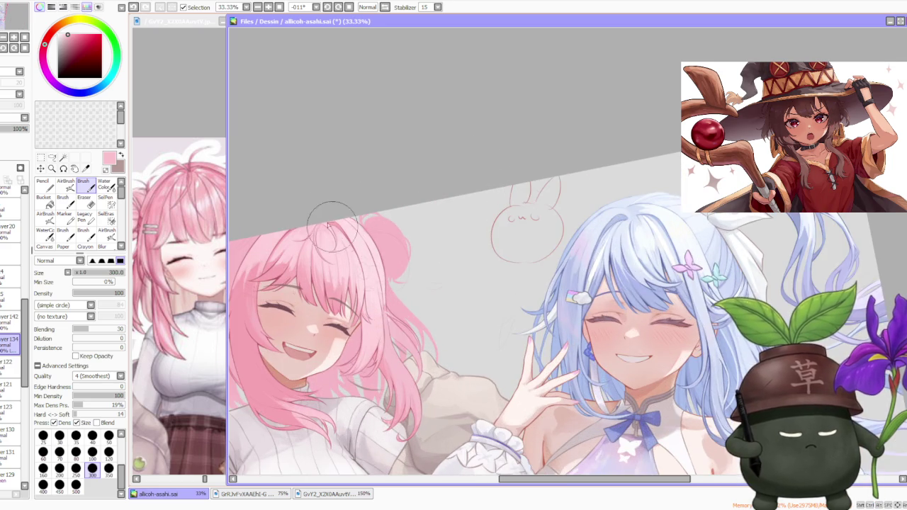
scroll(472, 144, up, 1)
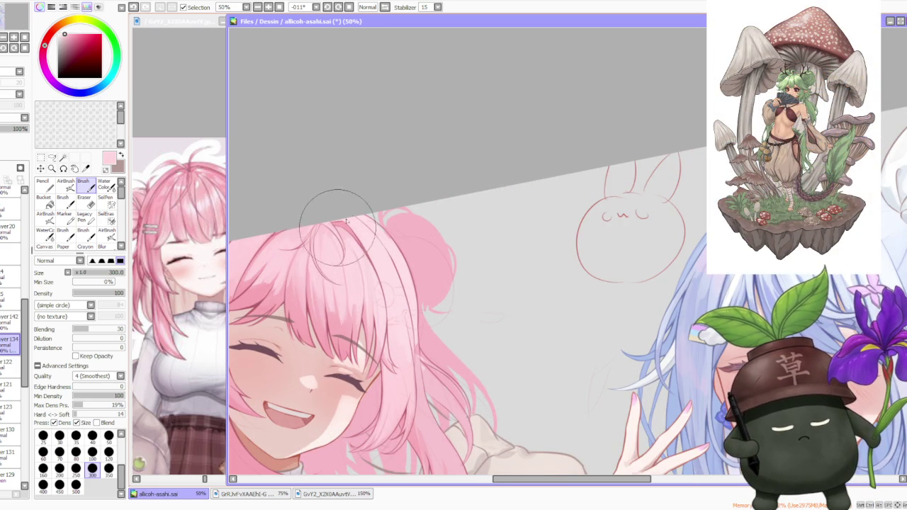
scroll(359, 197, down, 3)
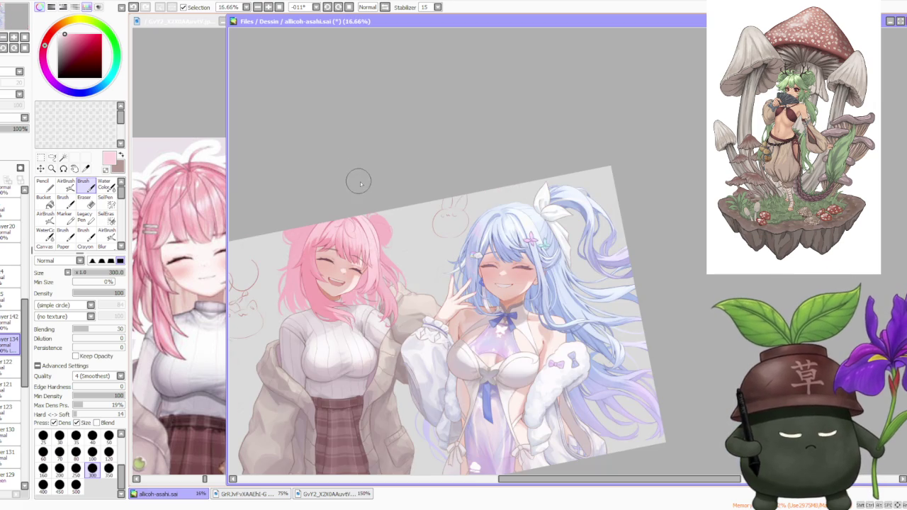
scroll(359, 183, up, 2)
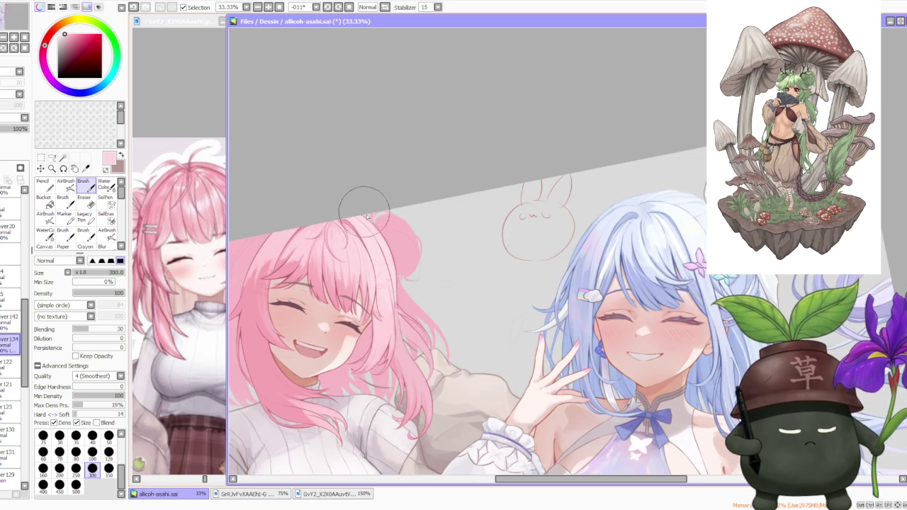
scroll(365, 209, up, 2)
scroll(326, 195, down, 1)
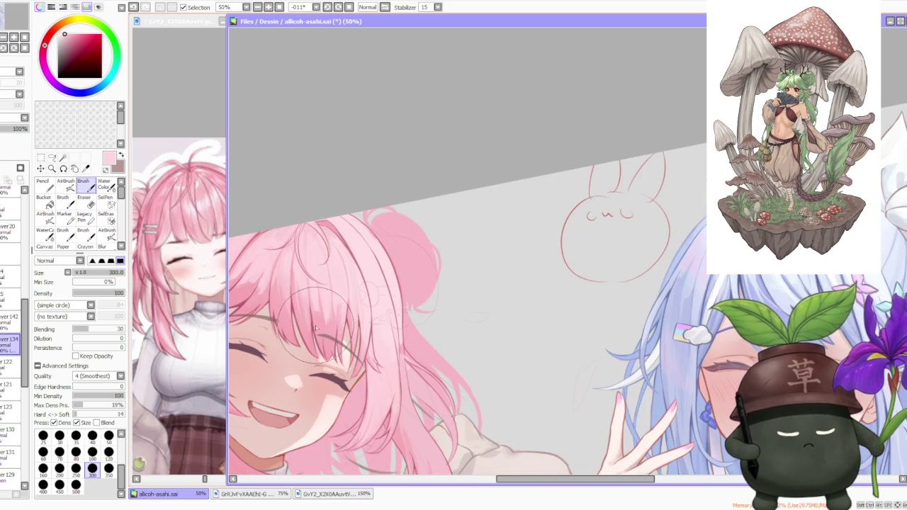
scroll(317, 327, down, 1)
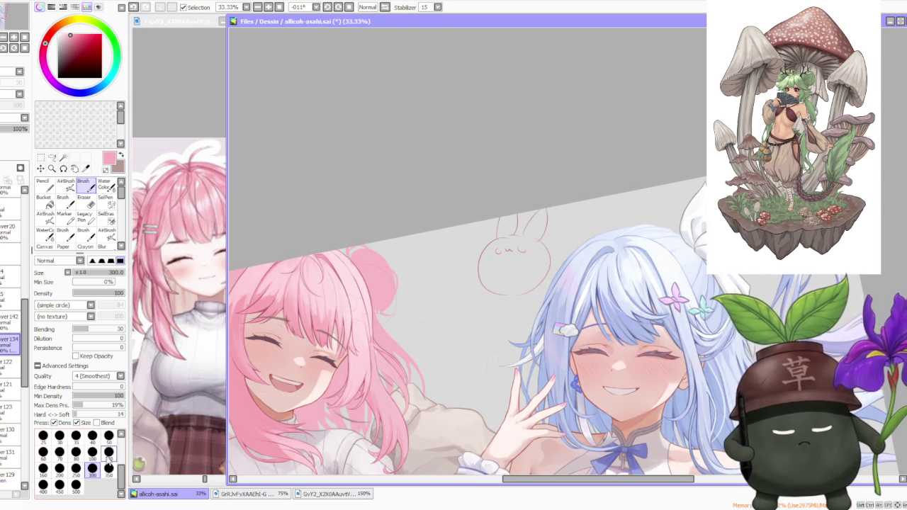
scroll(261, 245, up, 1)
scroll(297, 262, up, 1)
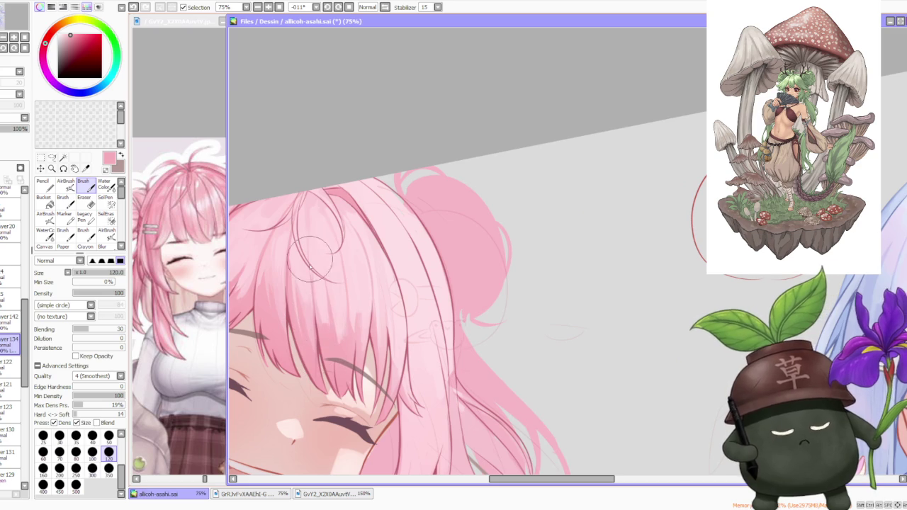
scroll(296, 283, down, 3)
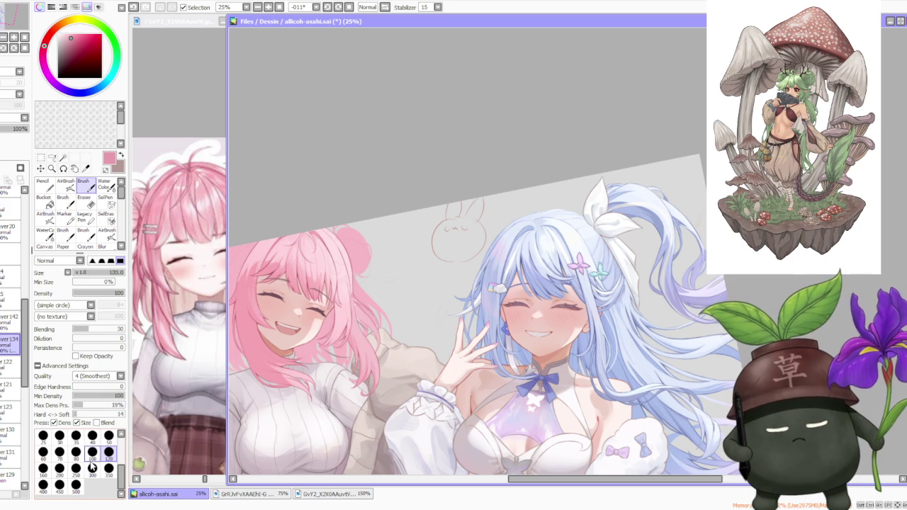
scroll(303, 259, up, 3)
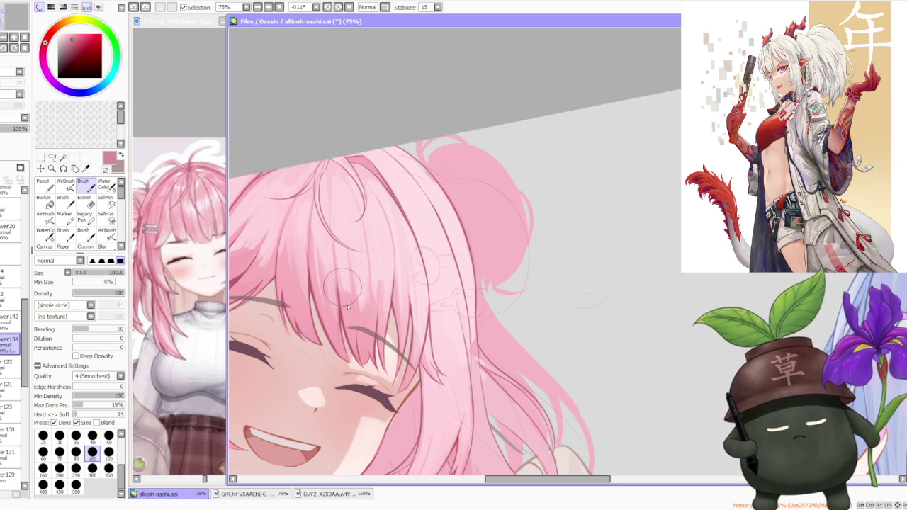
Step: Try strokes near the closed eye, raising Blending to 61, and undo both
drag(367, 350, 370, 375)
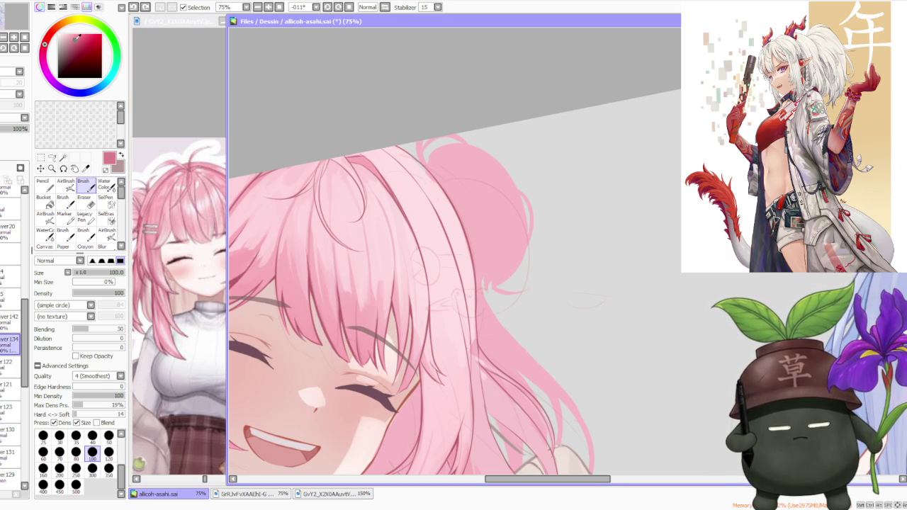
key(ctrl+z)
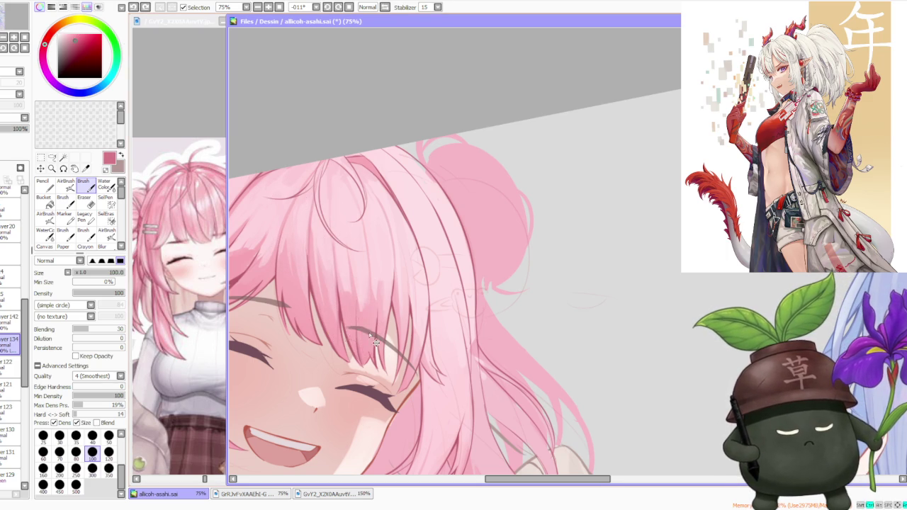
click(105, 330)
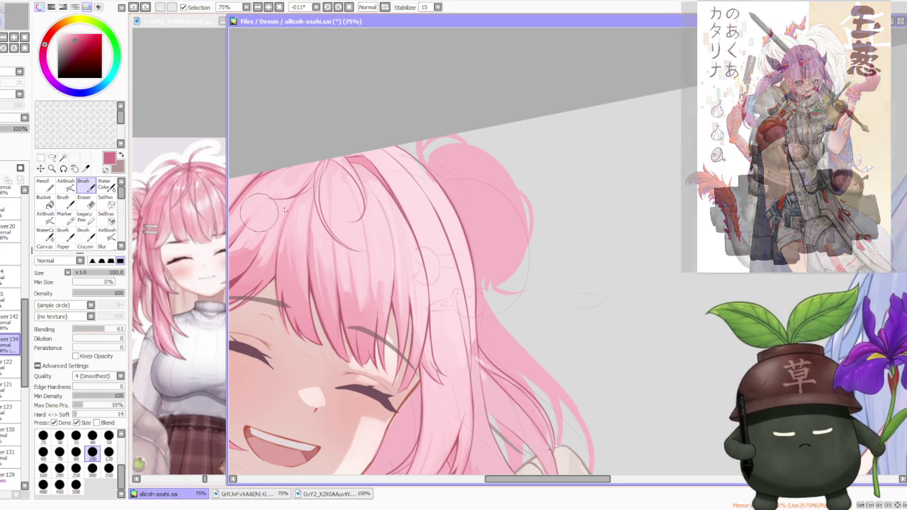
drag(375, 306, 366, 345)
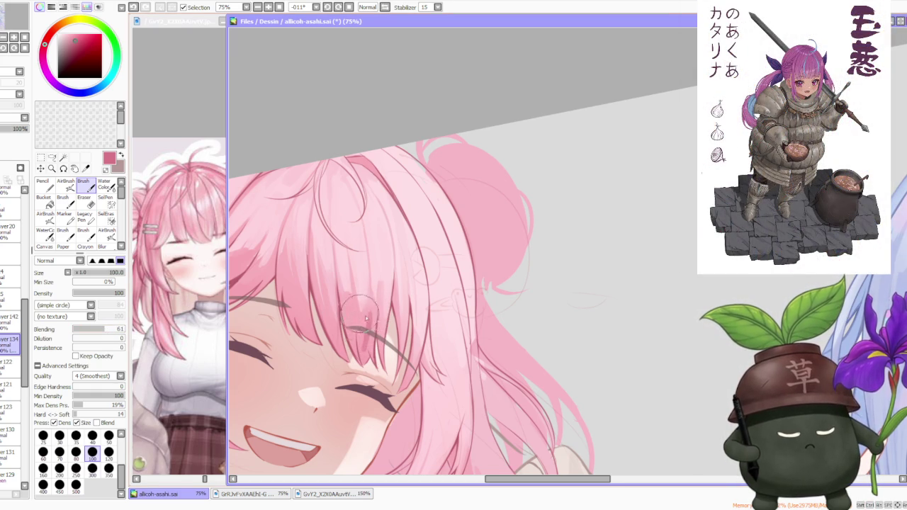
key(ctrl+z)
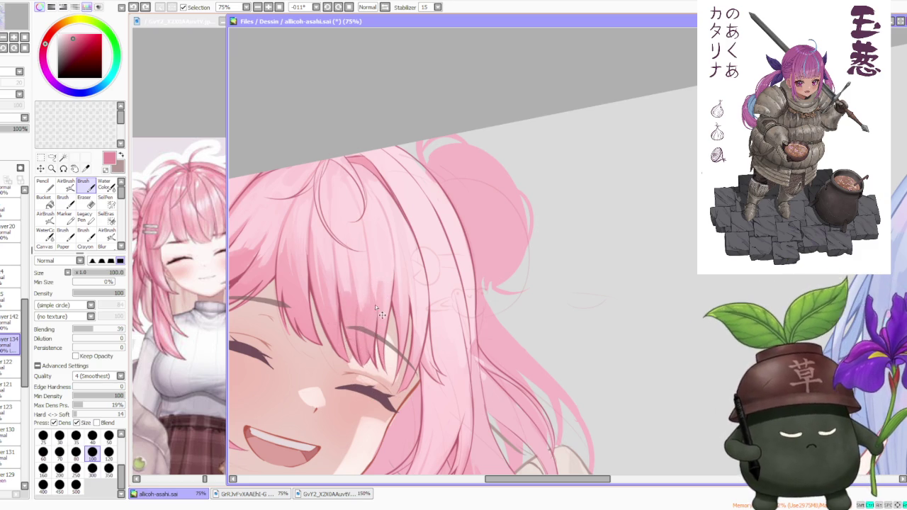
Step: Redraw the hair strands over the bangs above the closed eye
drag(376, 312, 375, 269)
key(ctrl+z)
drag(377, 333, 376, 266)
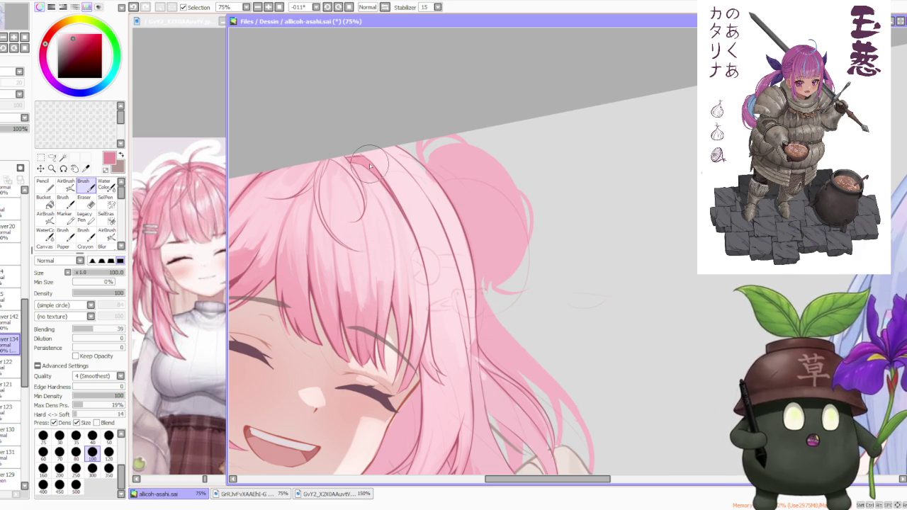
scroll(369, 165, down, 2)
scroll(368, 165, down, 1)
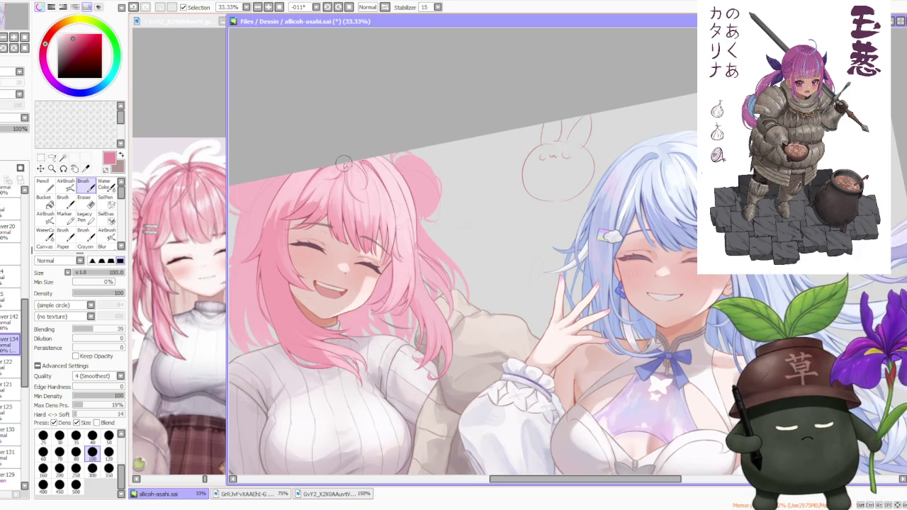
Step: Pan to the pink-haired girl's head and sample a lighter pink from her hair
scroll(343, 164, up, 3)
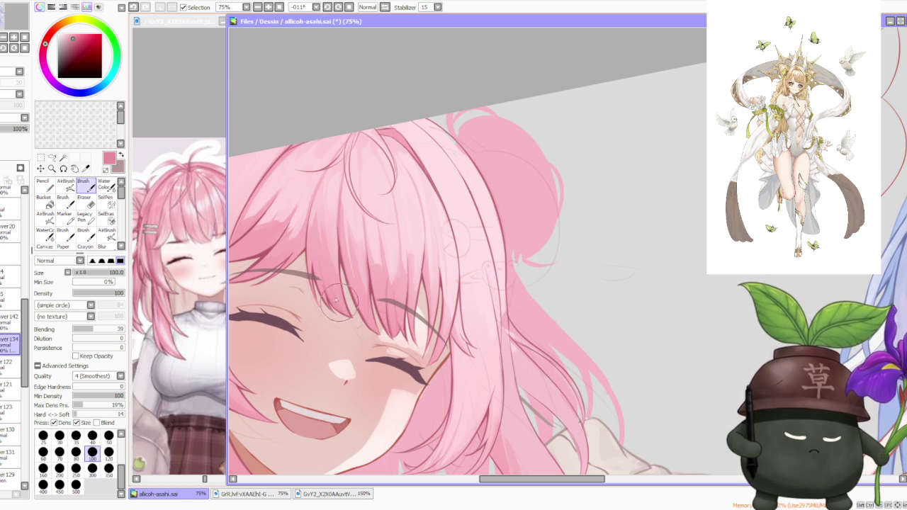
scroll(340, 294, down, 2)
scroll(319, 277, up, 2)
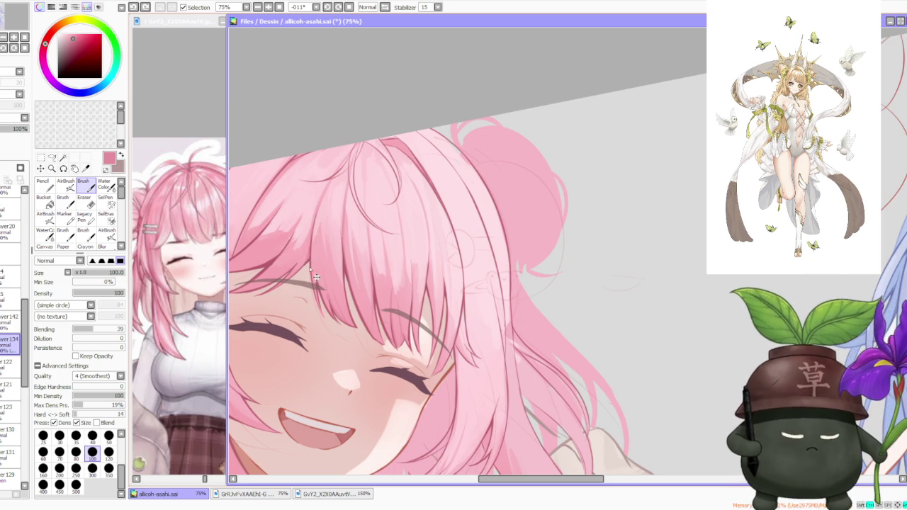
drag(316, 214, 177, 205)
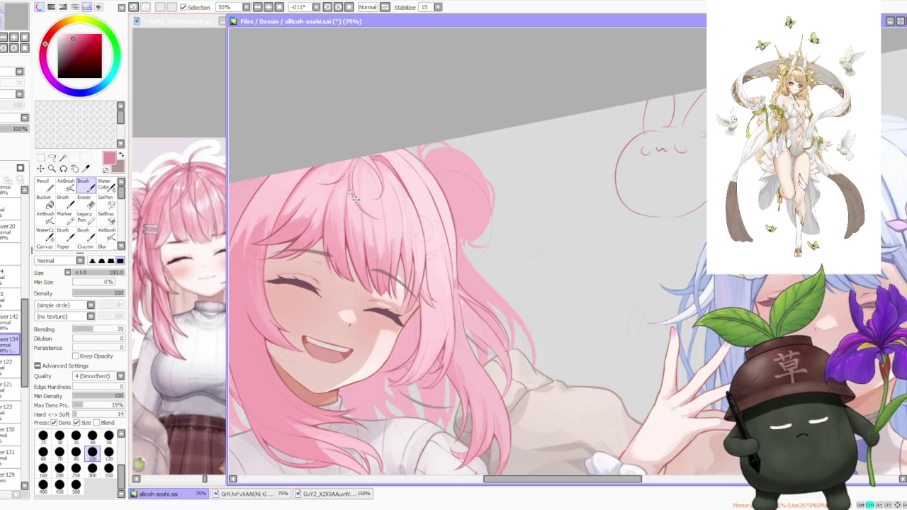
drag(287, 259, 400, 258)
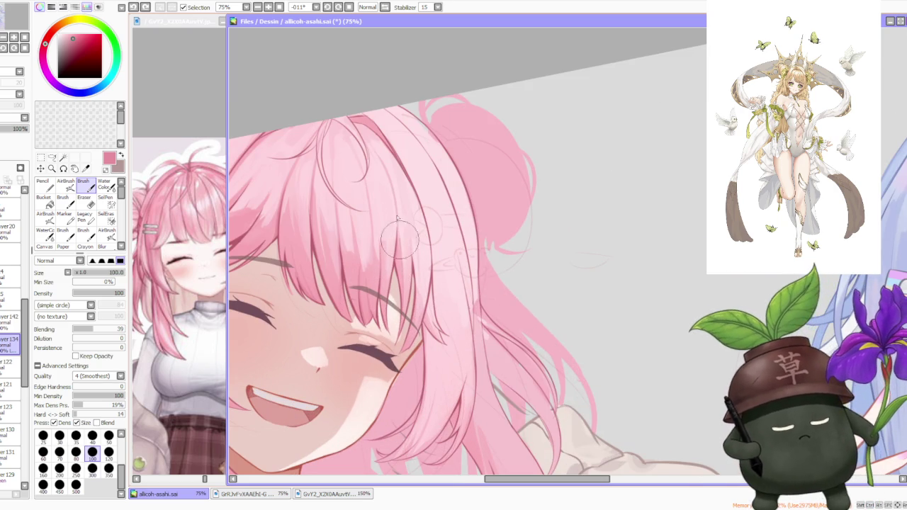
scroll(403, 226, down, 2)
scroll(395, 196, up, 1)
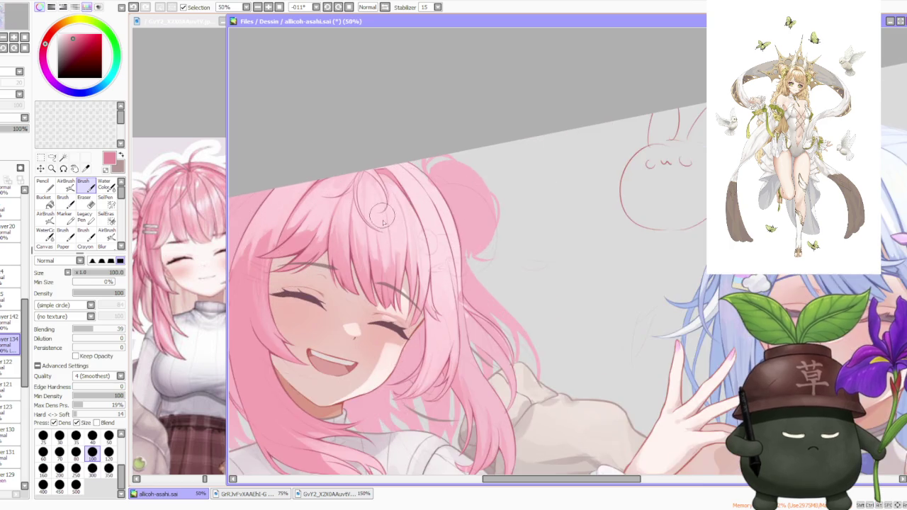
scroll(375, 234, up, 1)
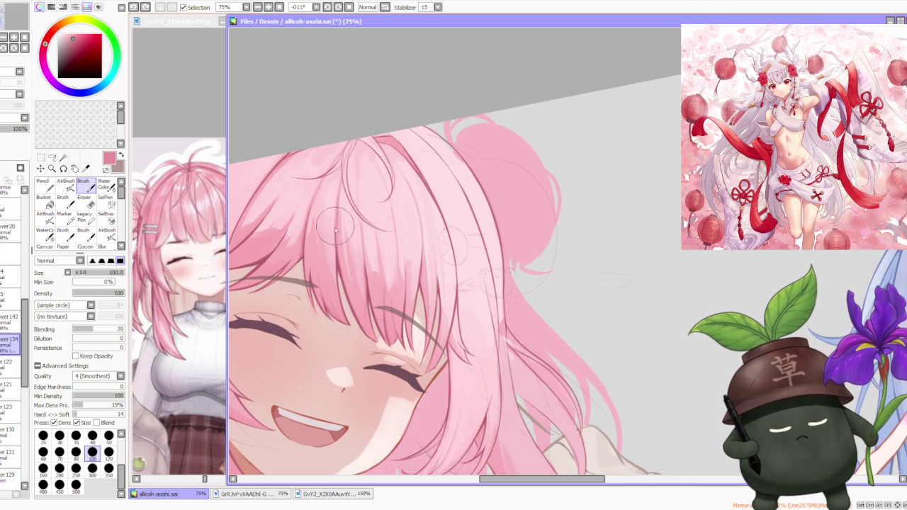
alt+click(334, 177)
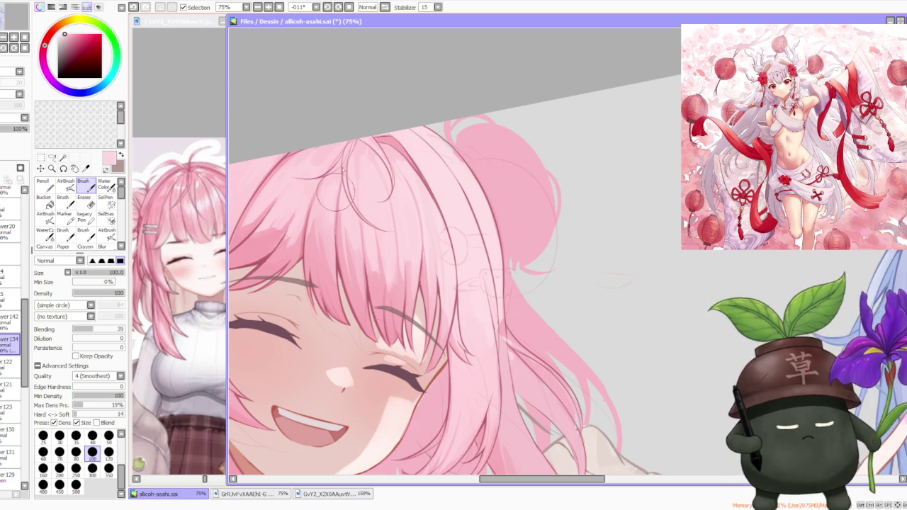
Step: Zoom in and out to check the pink hair against the whole illustration
scroll(337, 186, down, 1)
scroll(339, 191, down, 2)
scroll(343, 199, down, 1)
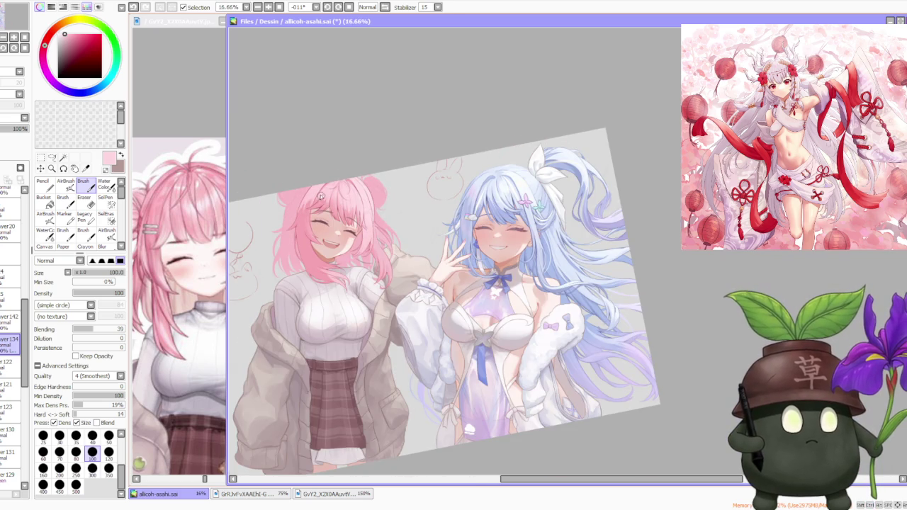
scroll(312, 195, up, 1)
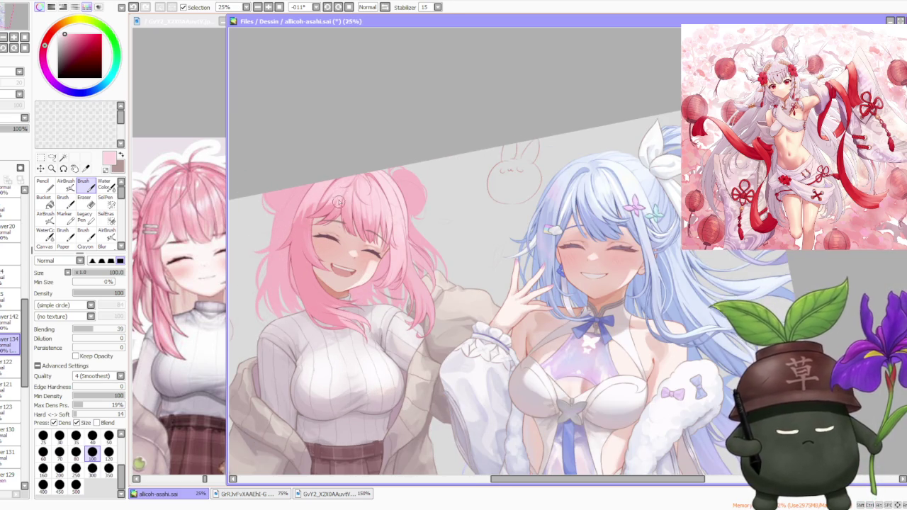
scroll(339, 202, up, 1)
scroll(337, 202, up, 1)
scroll(326, 201, up, 3)
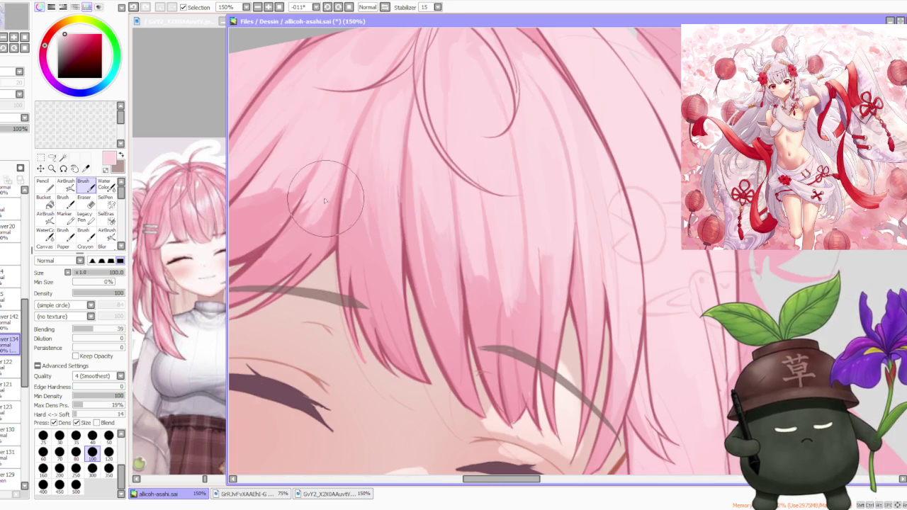
scroll(326, 202, down, 1)
scroll(328, 202, down, 2)
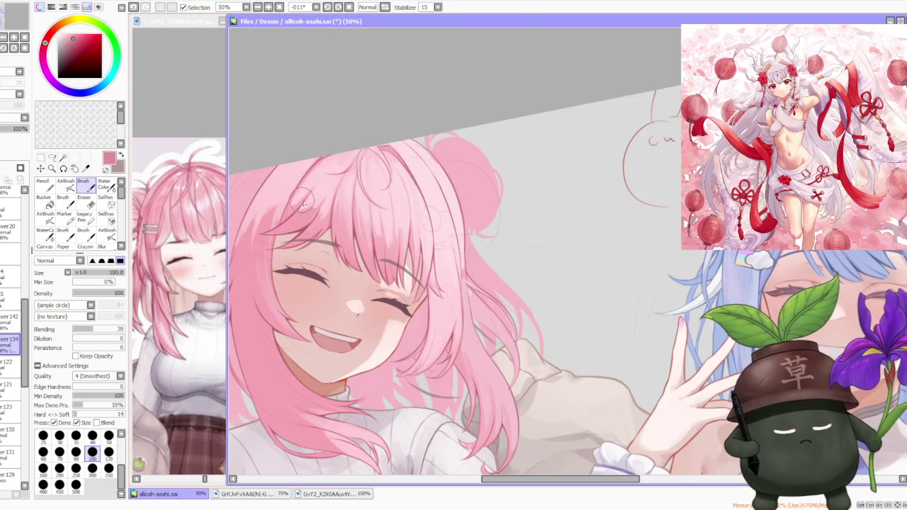
scroll(303, 203, down, 1)
scroll(380, 234, up, 2)
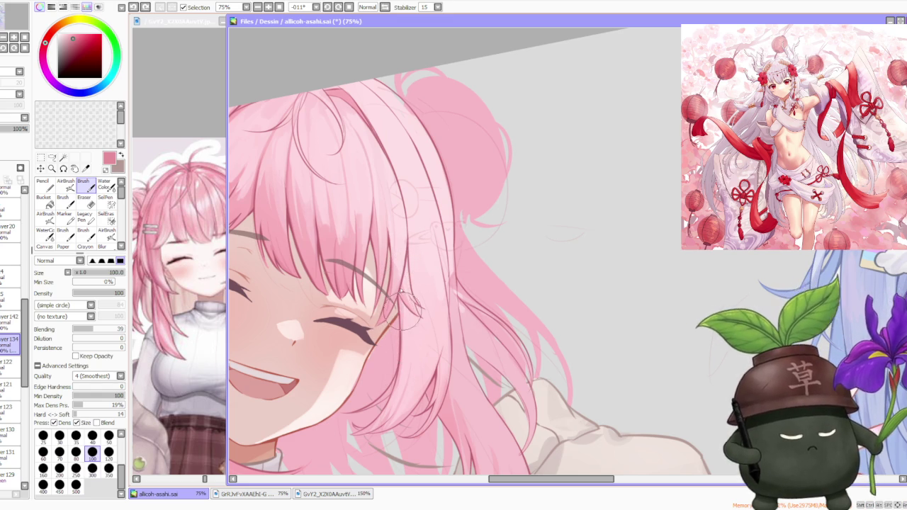
scroll(400, 294, down, 4)
scroll(462, 170, down, 1)
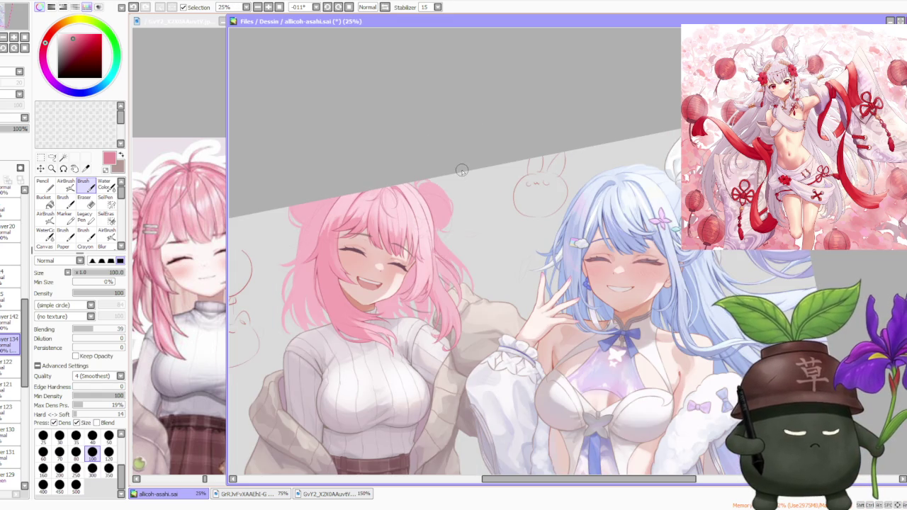
scroll(595, 74, down, 2)
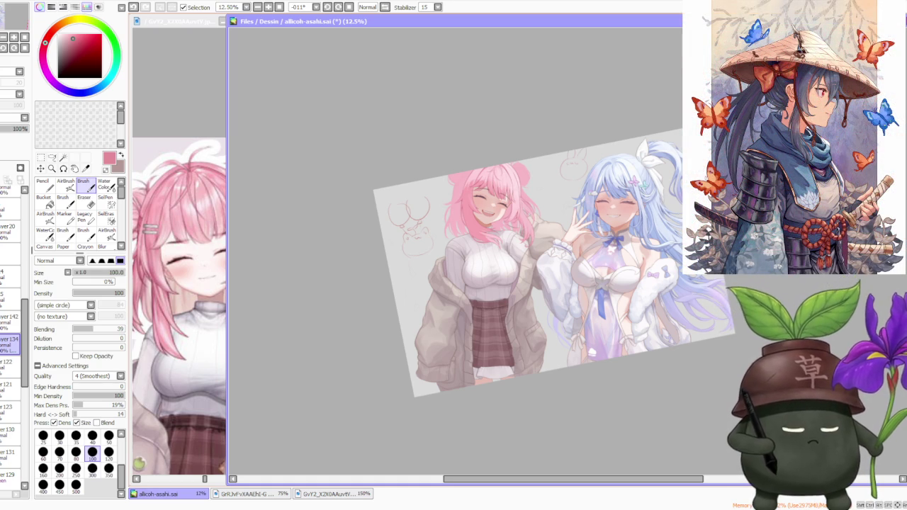
scroll(672, 231, up, 1)
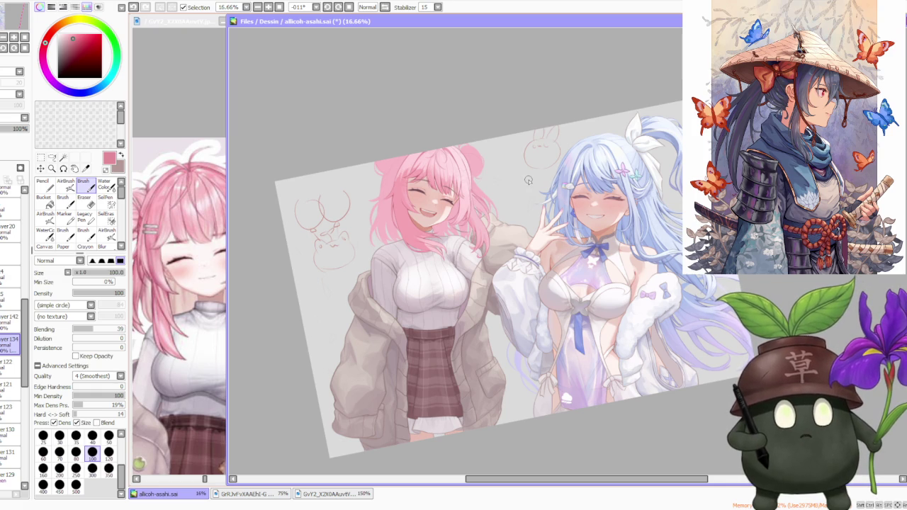
scroll(440, 145, up, 2)
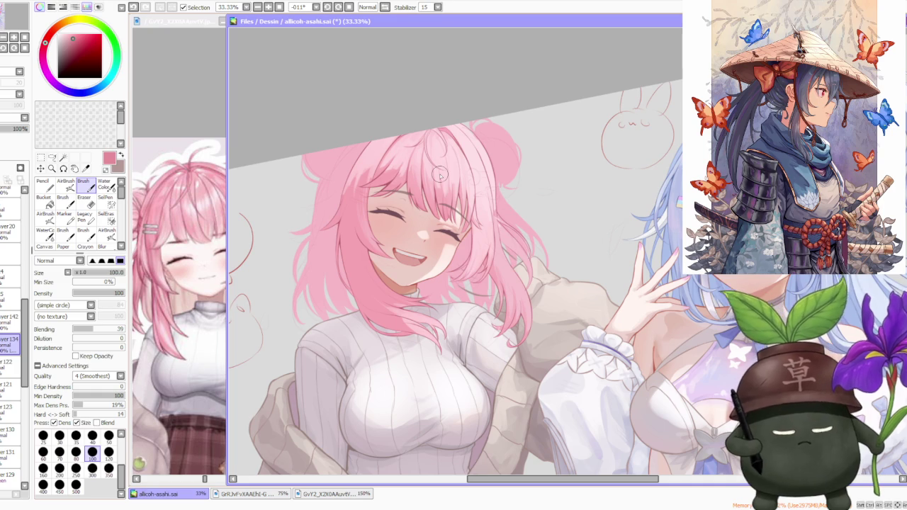
scroll(365, 284, up, 1)
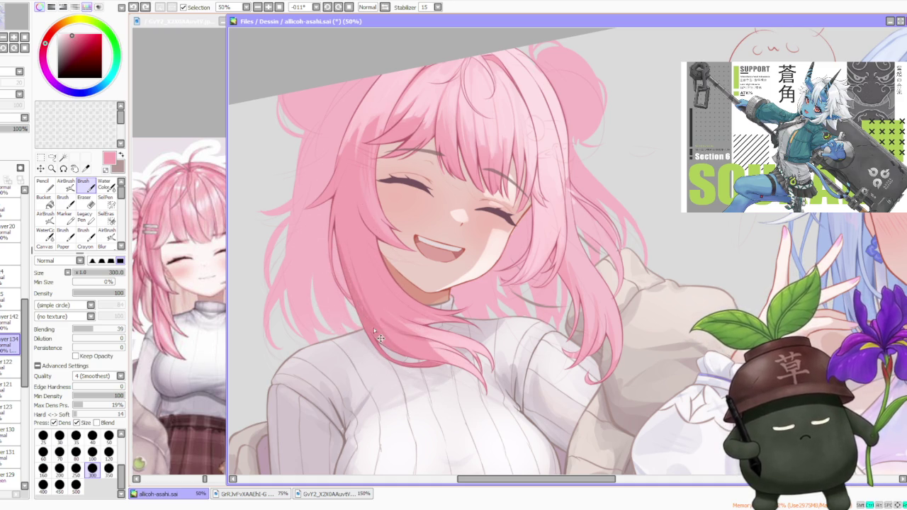
scroll(355, 273, down, 1)
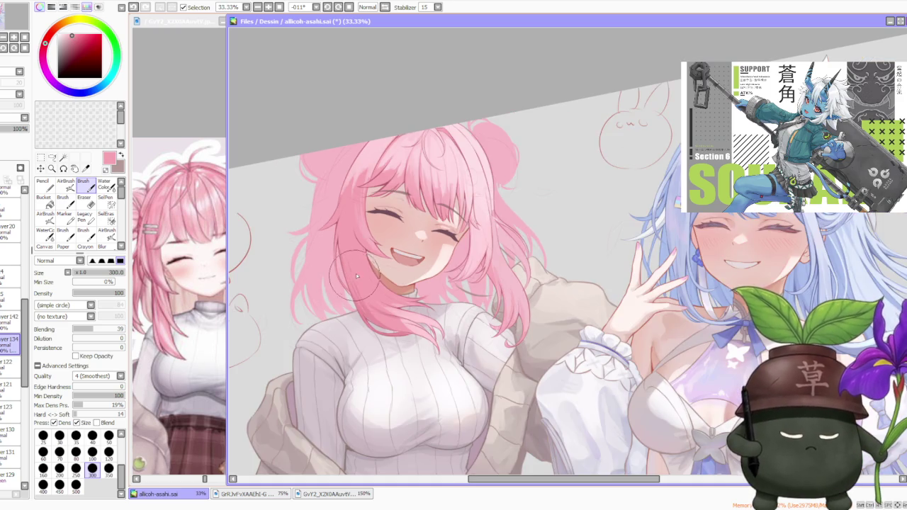
scroll(382, 297, up, 1)
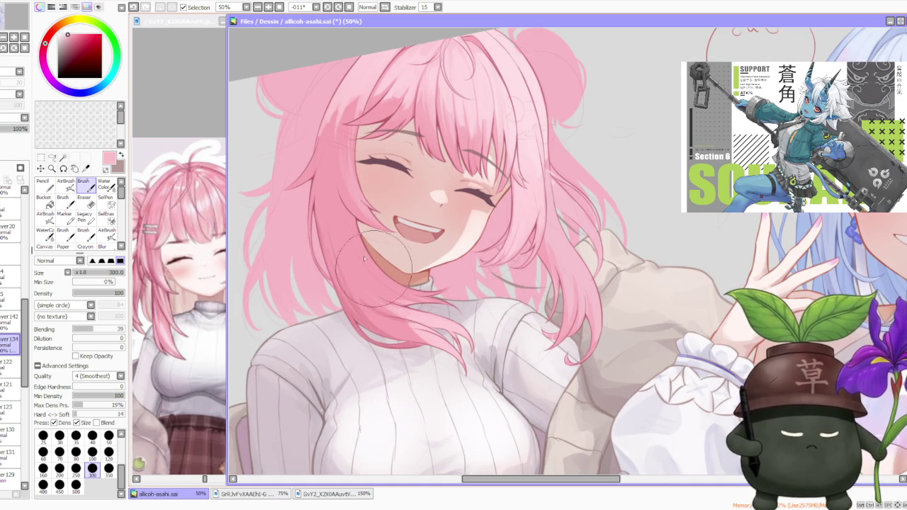
drag(423, 290, 417, 288)
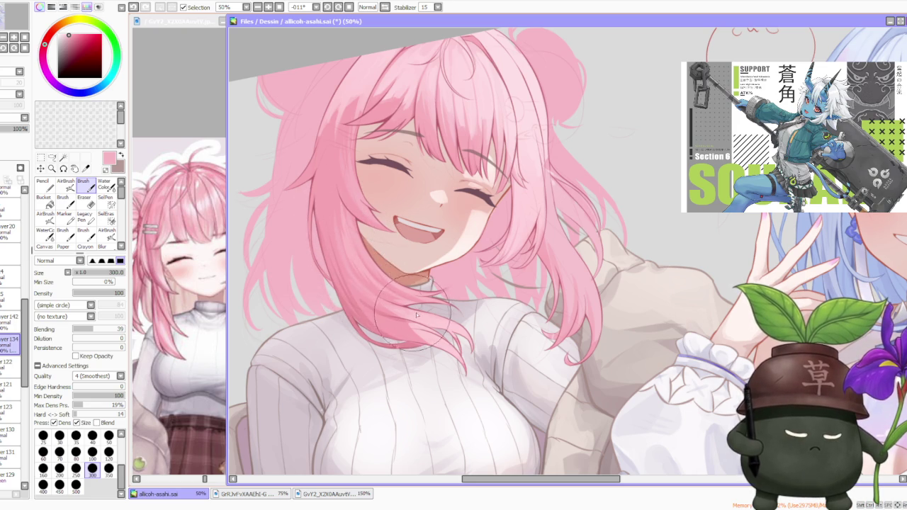
scroll(372, 245, down, 1)
scroll(345, 236, down, 2)
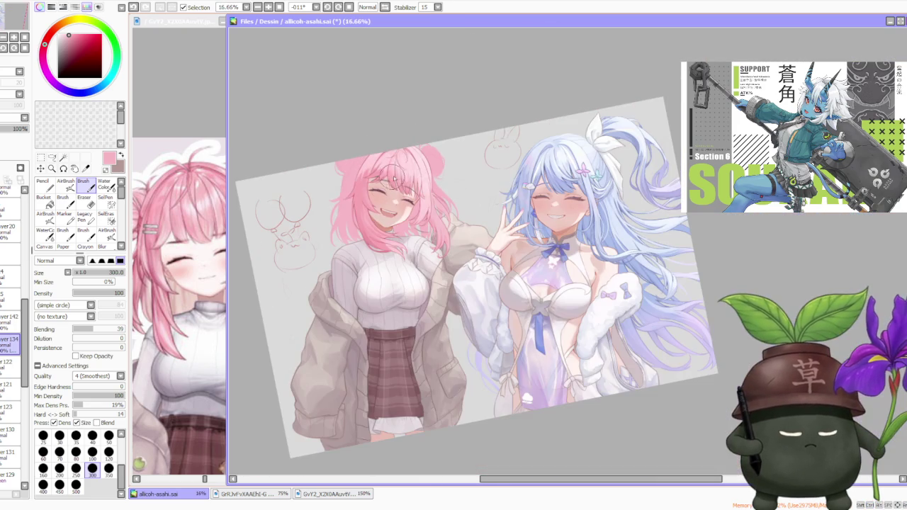
scroll(396, 181, up, 3)
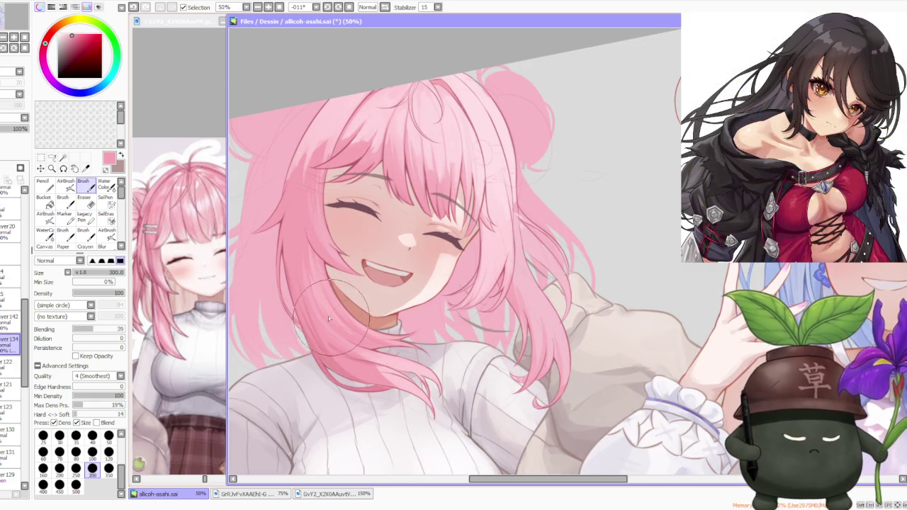
alt+click(369, 339)
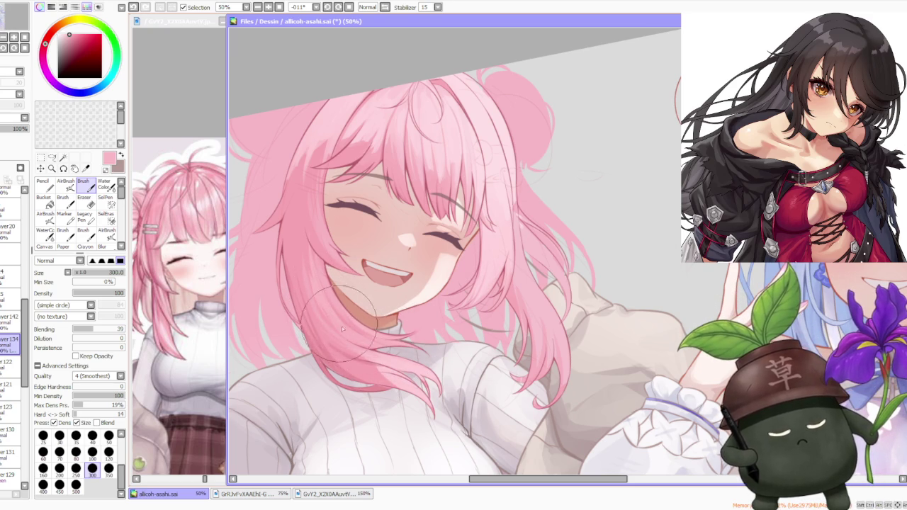
scroll(404, 339, down, 3)
scroll(375, 252, up, 2)
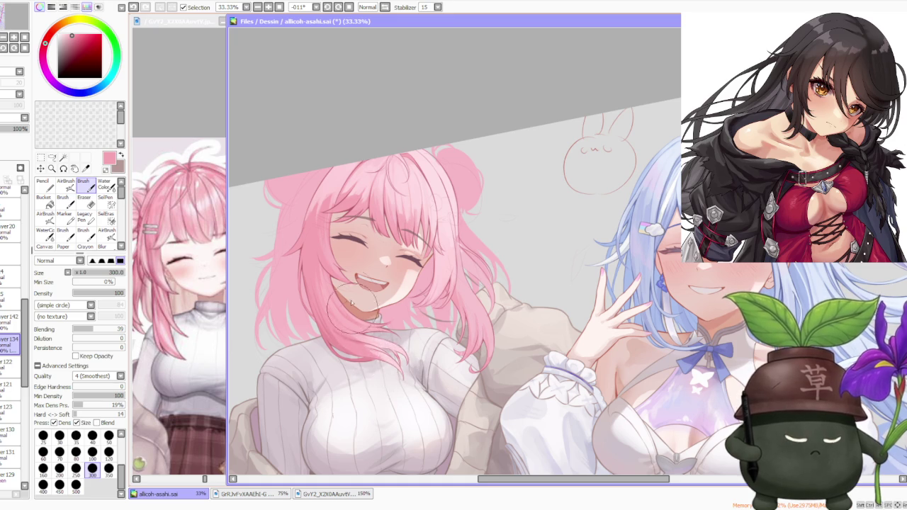
scroll(352, 304, down, 1)
scroll(347, 283, down, 1)
scroll(333, 248, up, 1)
scroll(328, 233, up, 1)
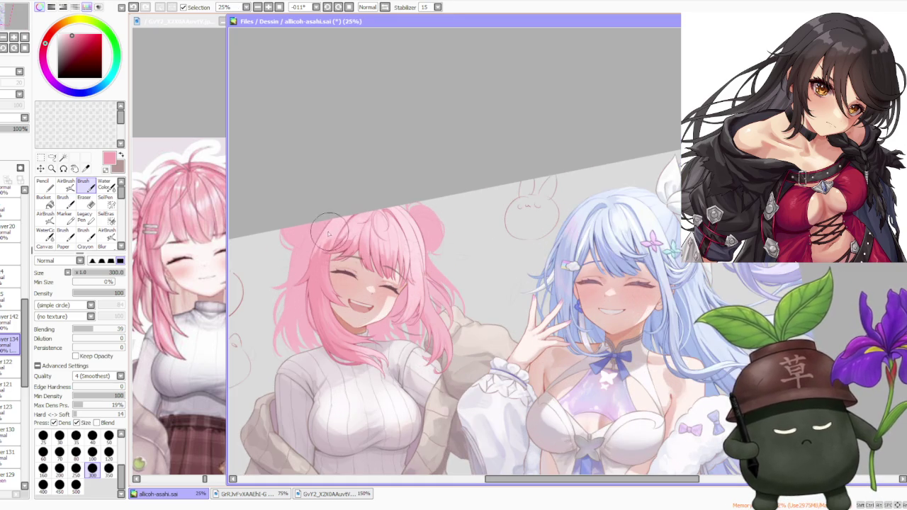
scroll(328, 271, up, 3)
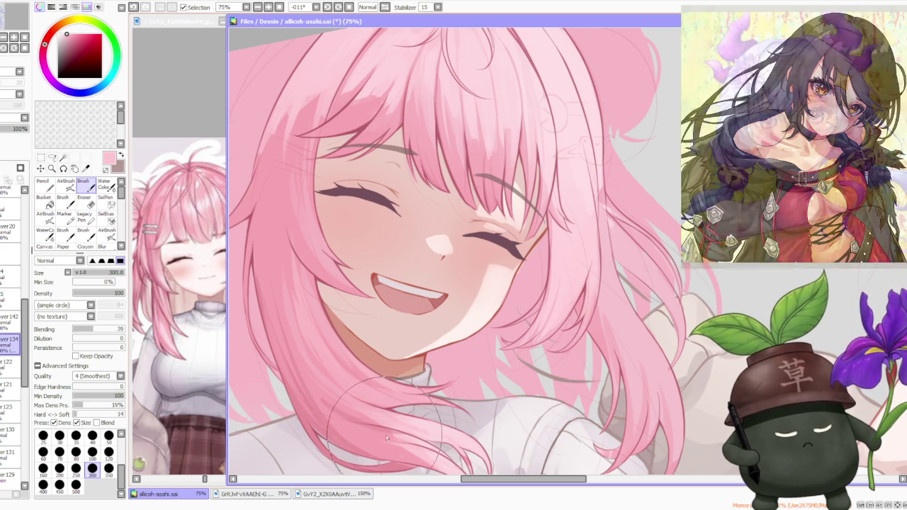
Step: Sample two lighter pinks from the pink-haired girl's hair
alt+click(404, 440)
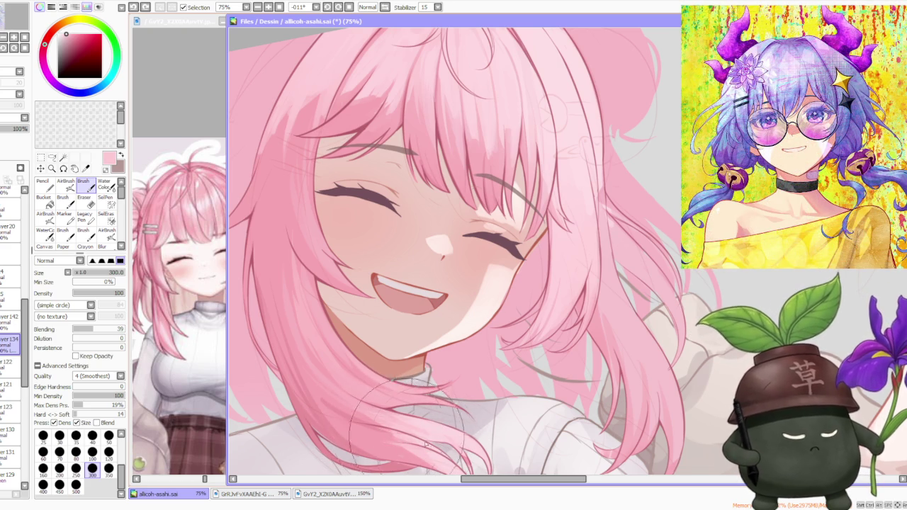
alt+click(397, 441)
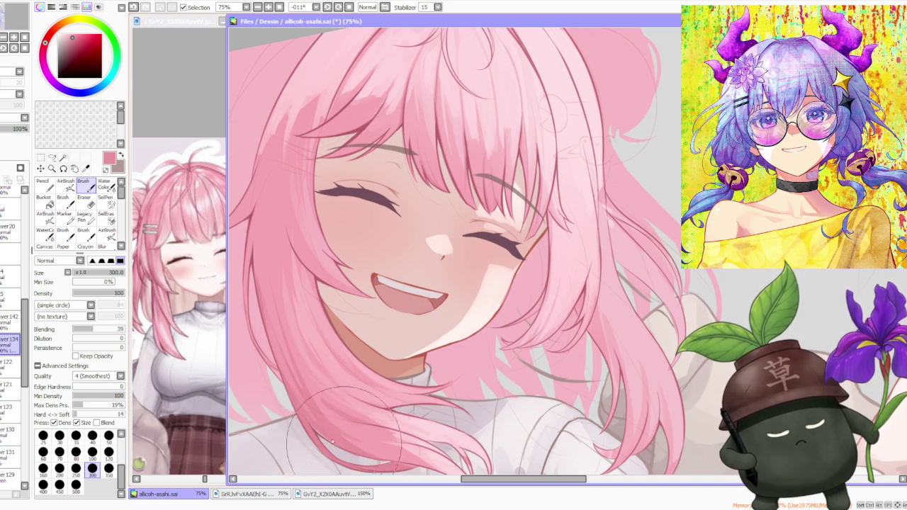
scroll(354, 432, down, 3)
scroll(381, 436, up, 3)
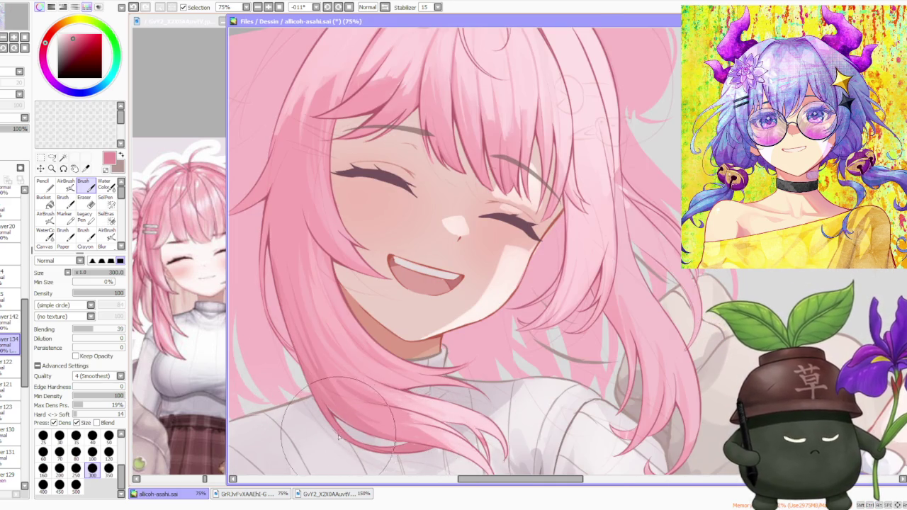
scroll(338, 437, down, 2)
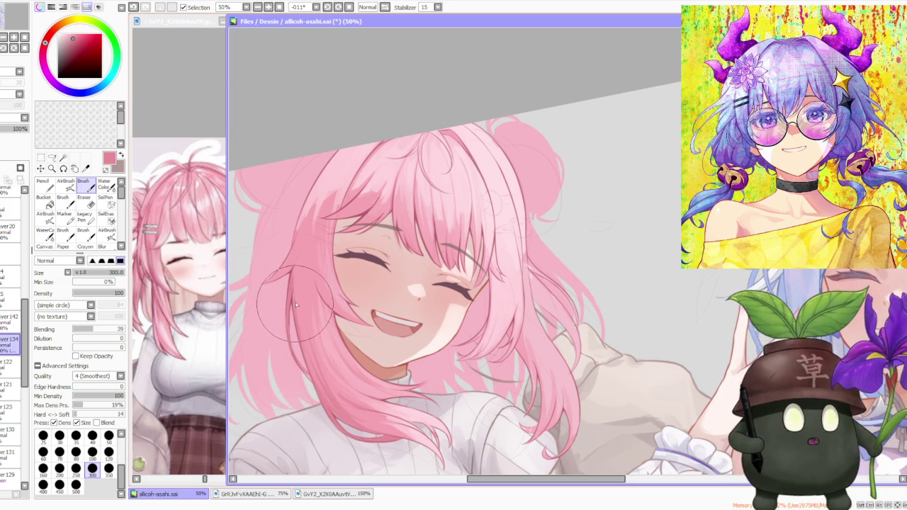
Step: Undo and redo the last stroke, then paint a strand beside the face near the mouth
key(ctrl+z)
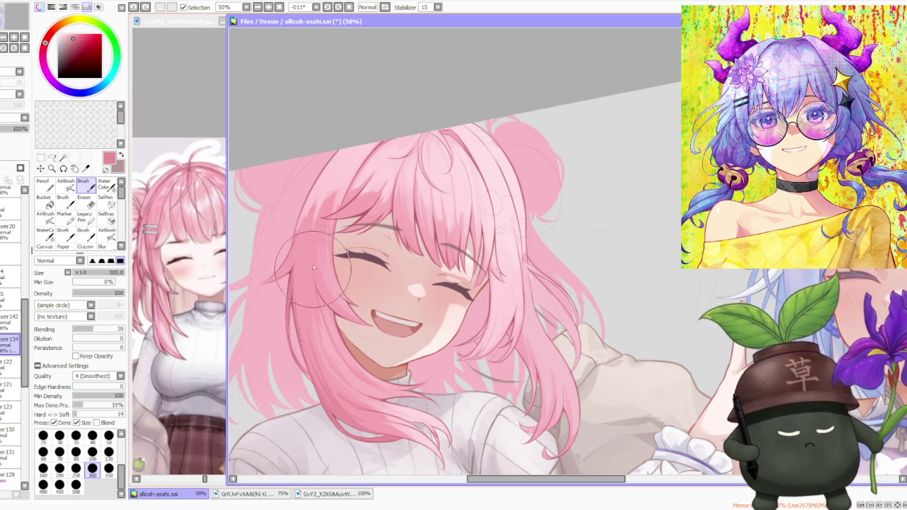
key(ctrl+y)
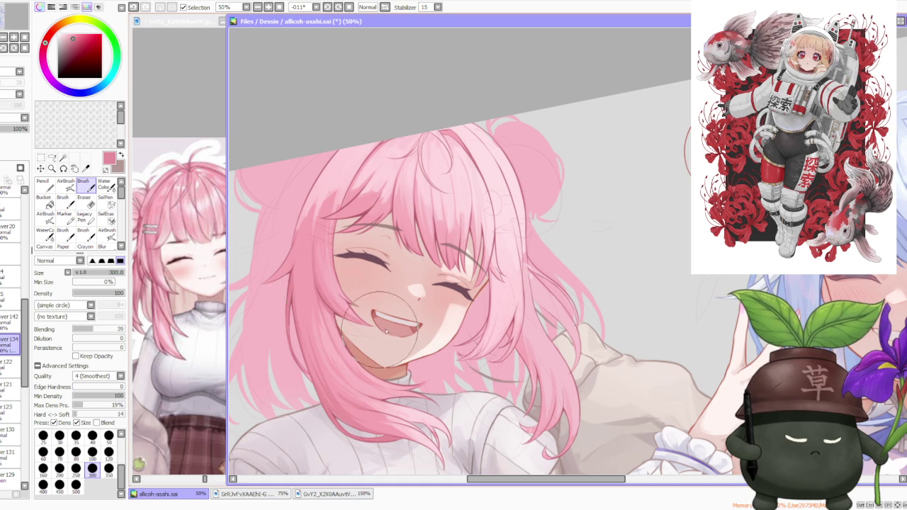
drag(383, 326, 391, 326)
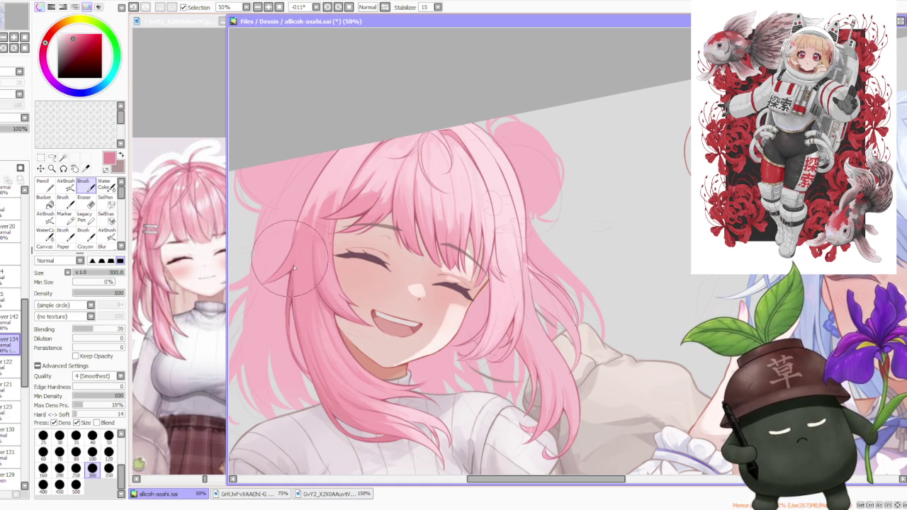
mouse_move(264, 241)
mouse_down()
mouse_move(309, 294)
mouse_move(306, 231)
mouse_move(327, 360)
mouse_up()
scroll(326, 347, up, 2)
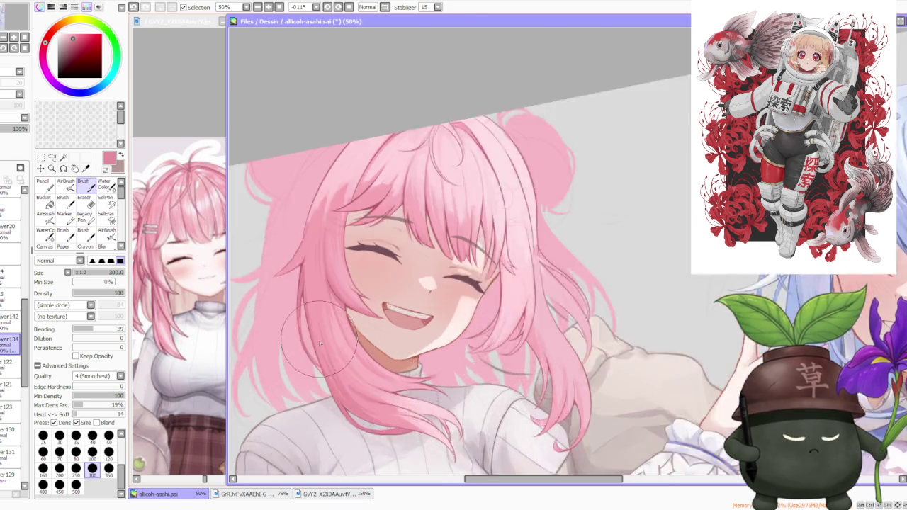
Step: Zoom out and back in to review the whole two-girl artwork
scroll(403, 431, down, 5)
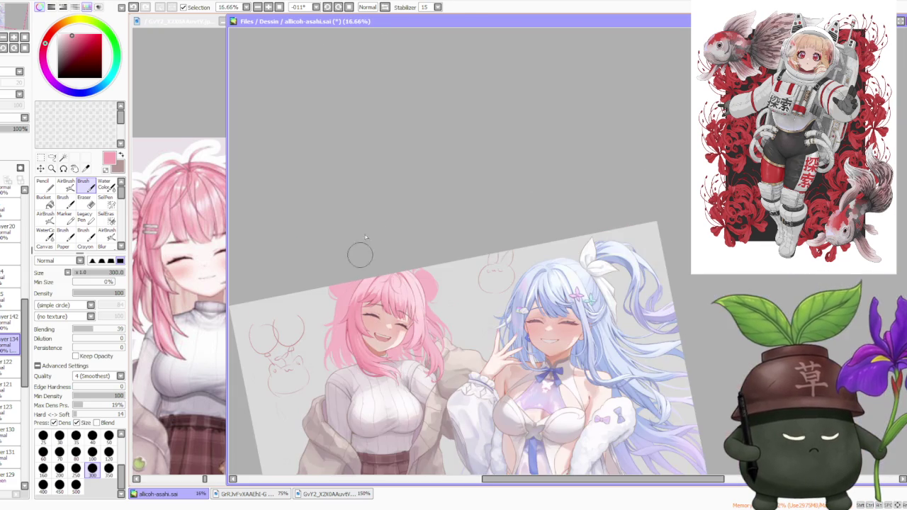
scroll(374, 322, up, 3)
scroll(352, 341, up, 2)
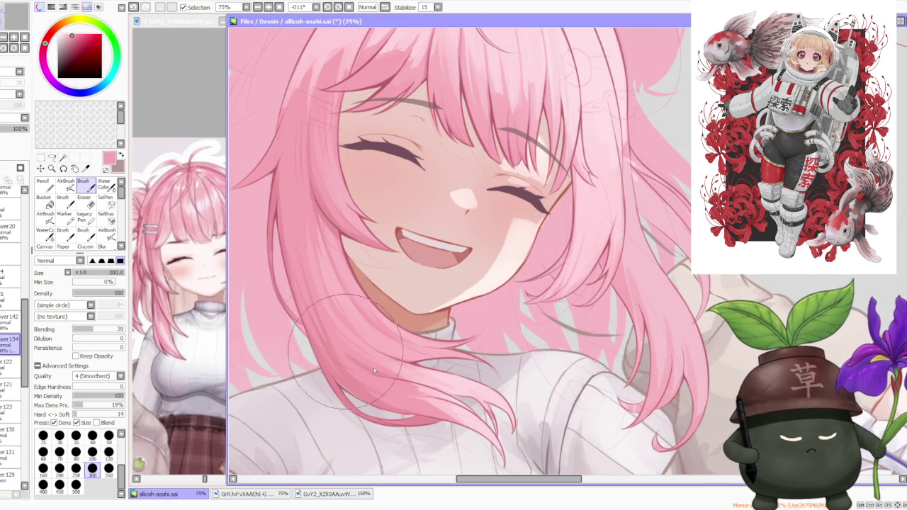
scroll(365, 294, down, 5)
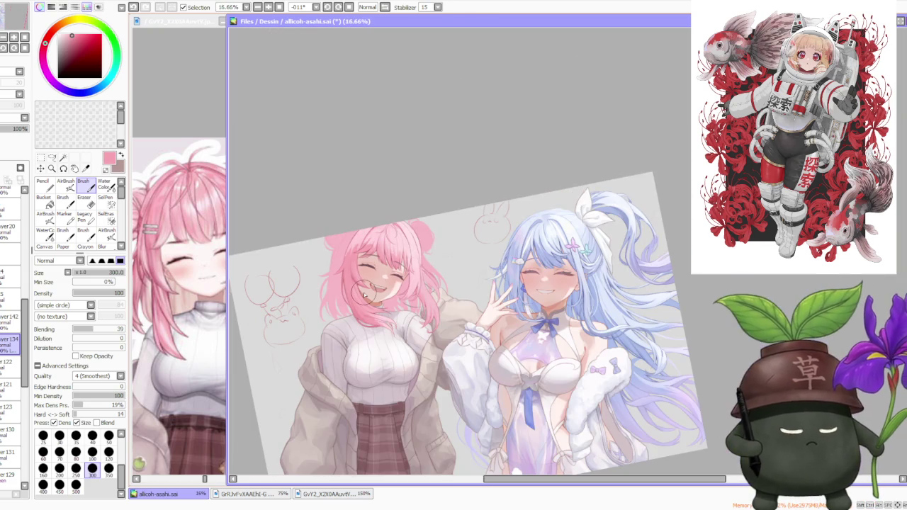
scroll(404, 277, down, 1)
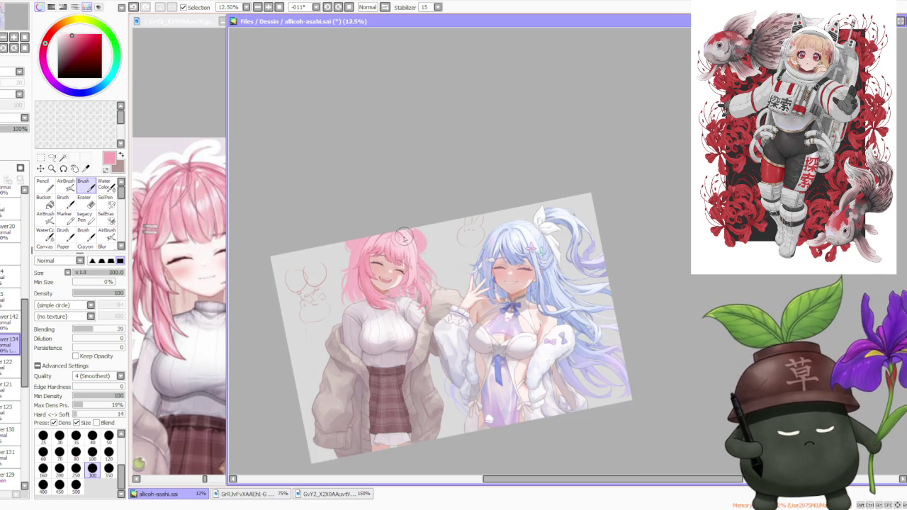
scroll(402, 240, down, 1)
scroll(397, 241, up, 1)
scroll(387, 245, up, 2)
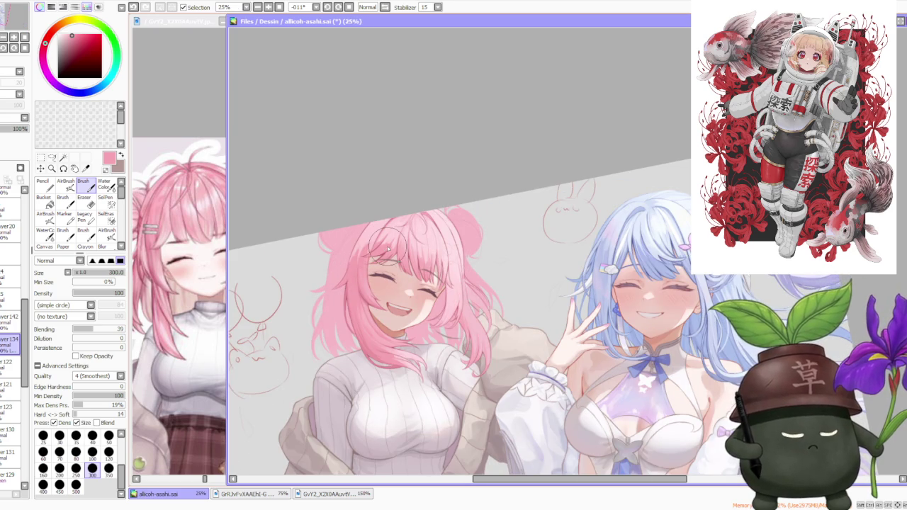
scroll(402, 241, down, 1)
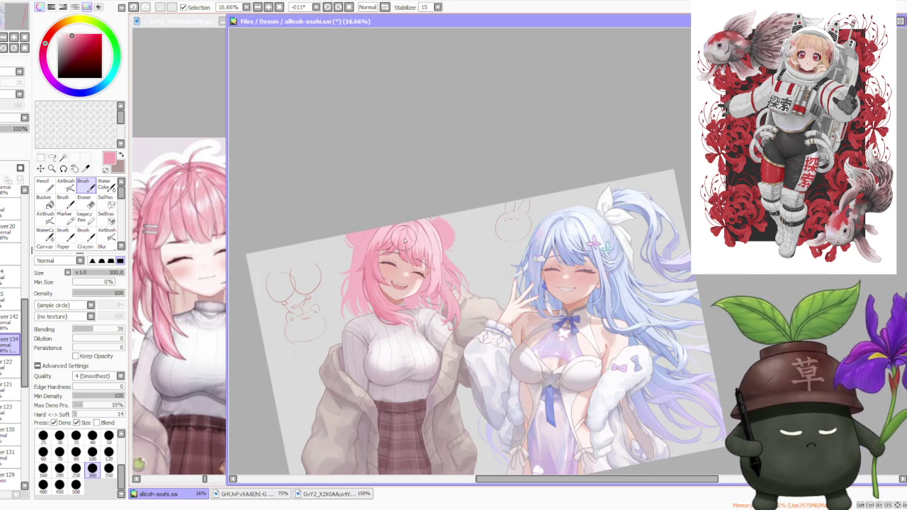
scroll(407, 242, down, 1)
scroll(404, 239, up, 1)
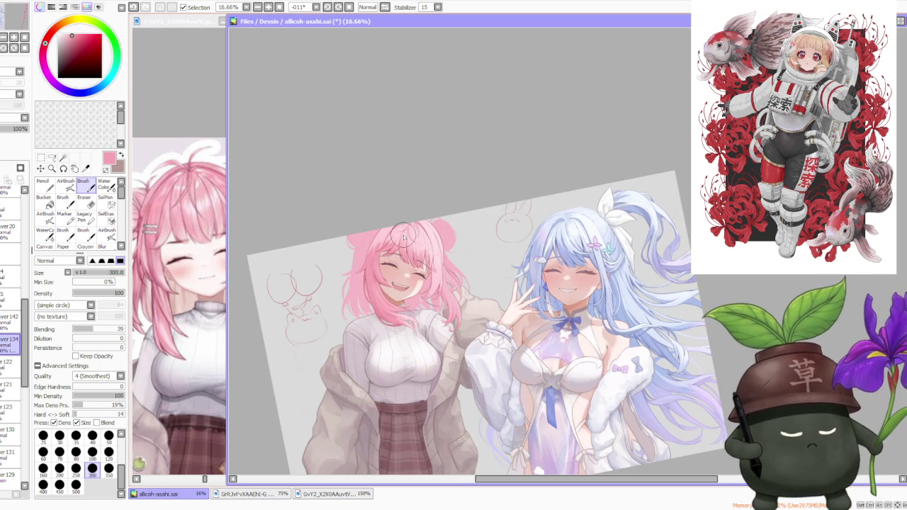
scroll(372, 247, up, 2)
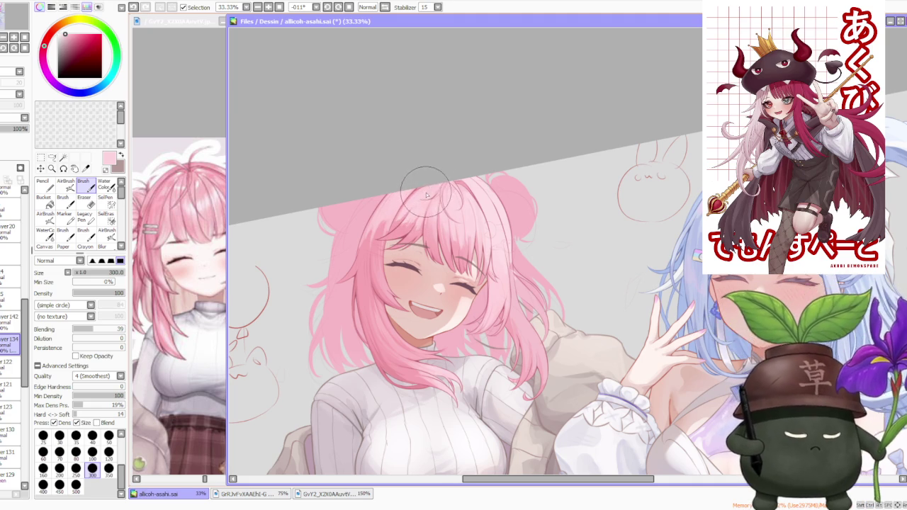
Step: Eyedrop a more saturated pink from the girl's hair
scroll(436, 188, down, 1)
scroll(460, 205, down, 1)
scroll(461, 197, up, 1)
scroll(464, 212, down, 1)
scroll(468, 226, down, 1)
scroll(471, 239, down, 1)
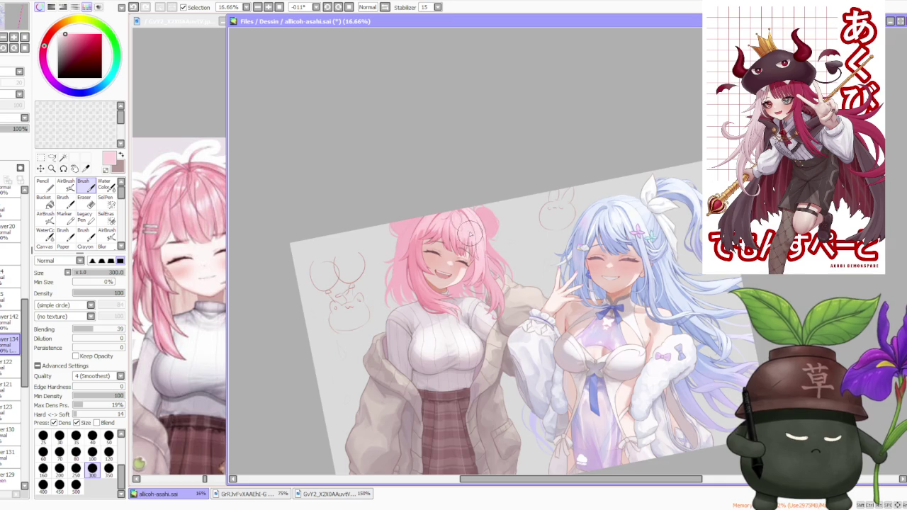
scroll(469, 234, up, 3)
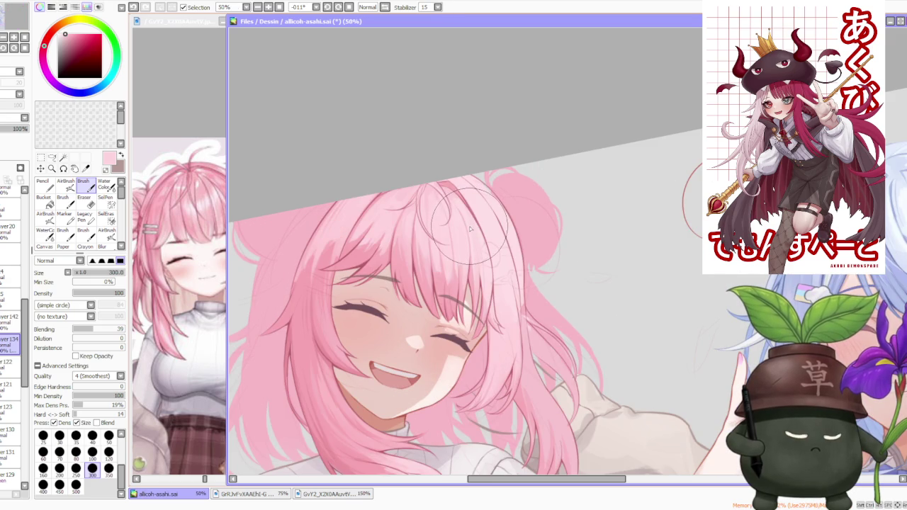
alt+click(296, 282)
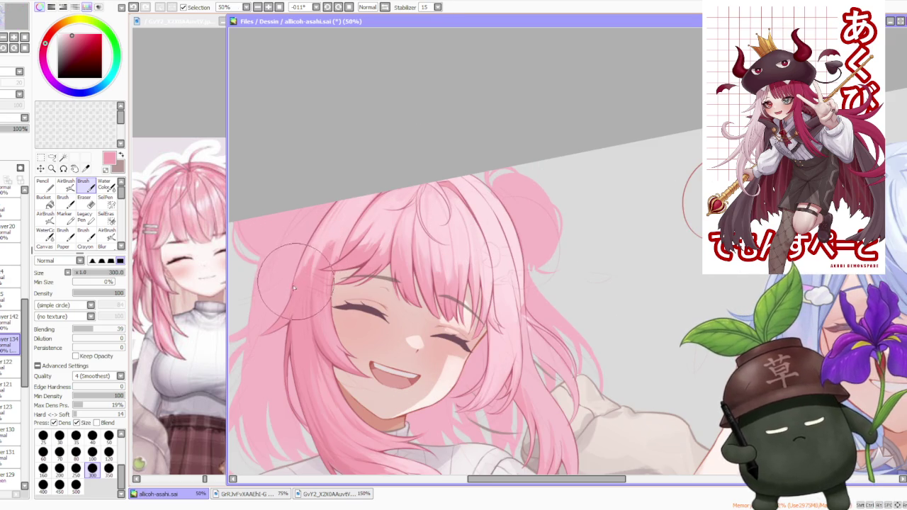
alt+click(312, 248)
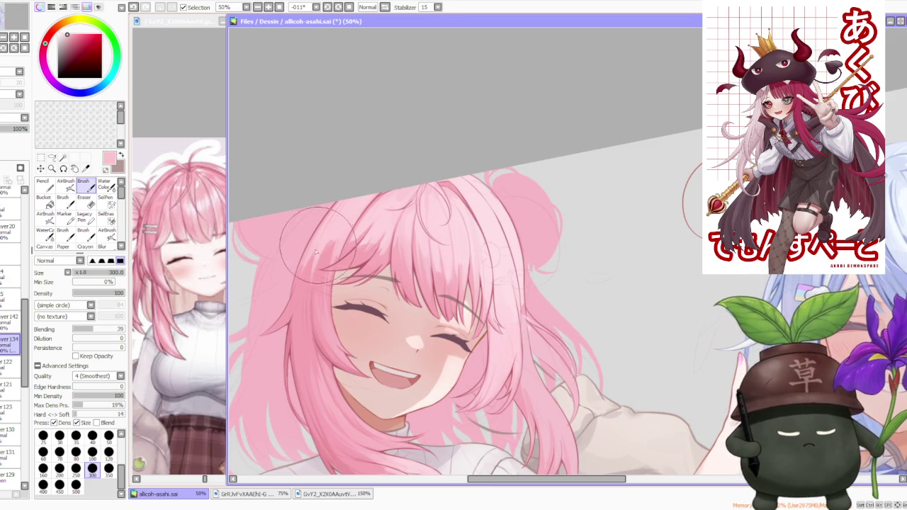
Step: Mirror the canvas view to check the composition
scroll(317, 252, down, 1)
scroll(333, 223, down, 1)
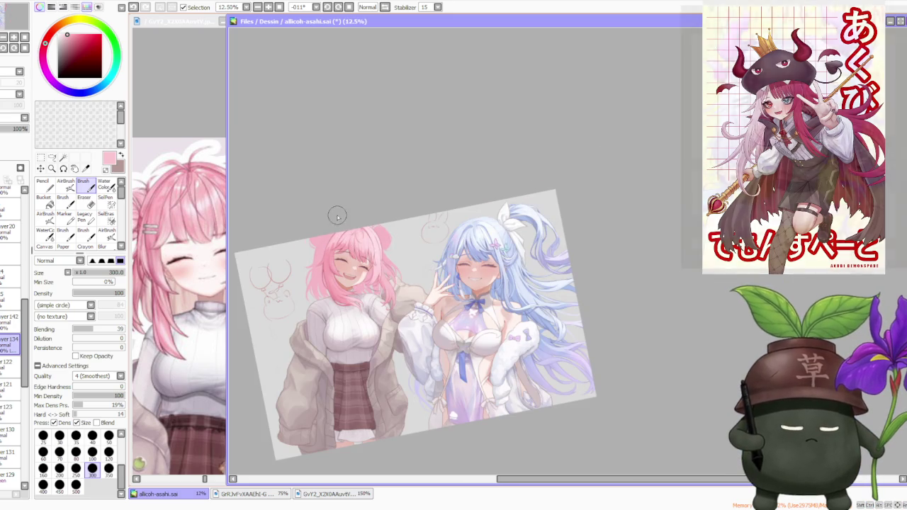
scroll(405, 270, up, 1)
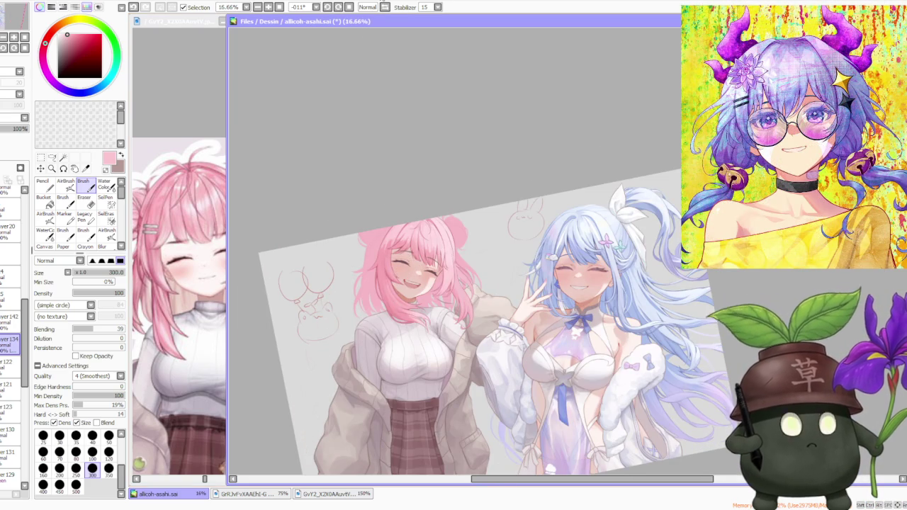
click(385, 9)
scroll(411, 187, down, 1)
scroll(505, 228, up, 1)
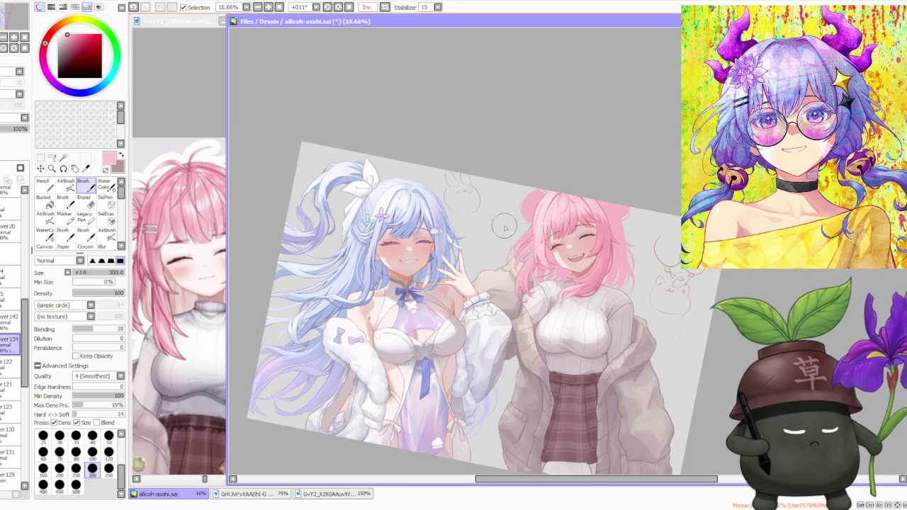
scroll(458, 207, up, 2)
scroll(455, 204, up, 1)
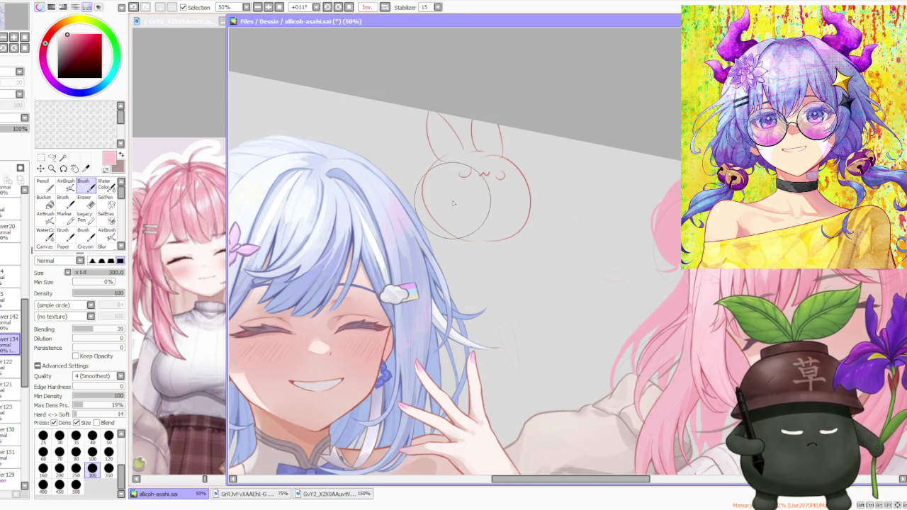
scroll(453, 204, down, 1)
scroll(454, 204, down, 1)
scroll(454, 204, down, 1)
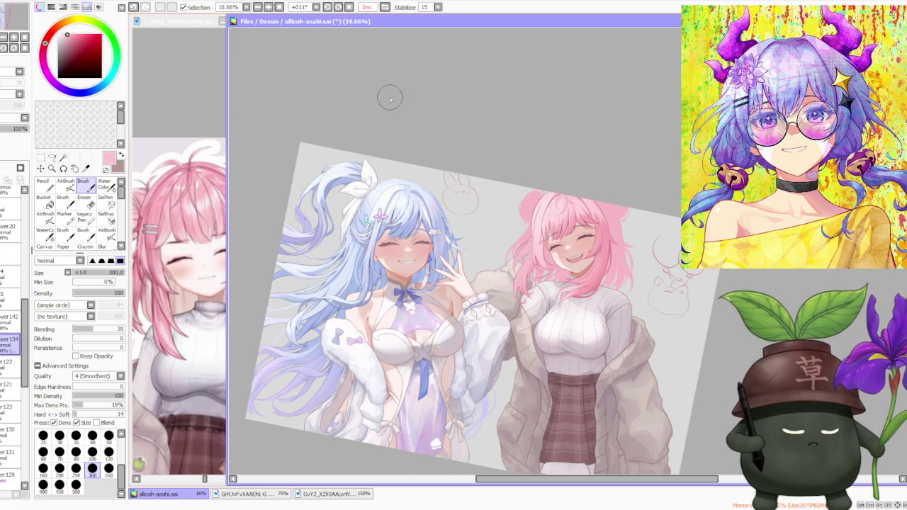
click(384, 7)
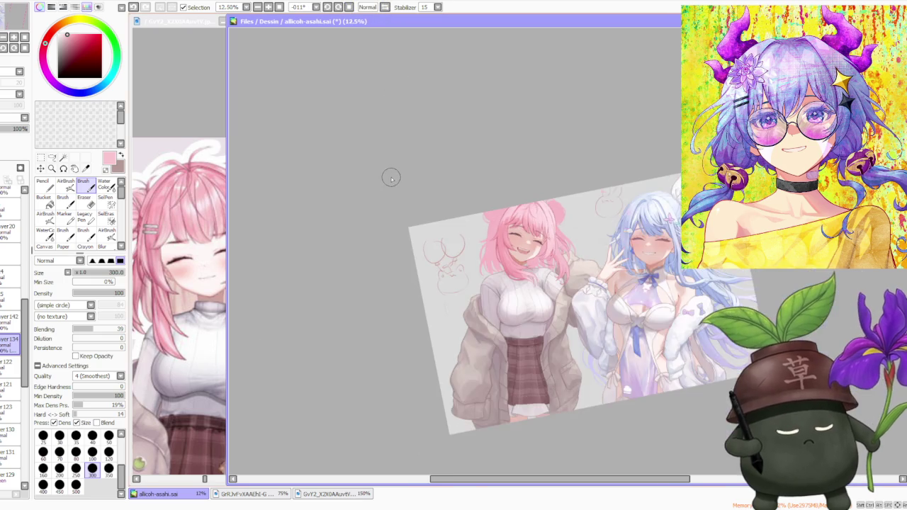
scroll(611, 216, up, 2)
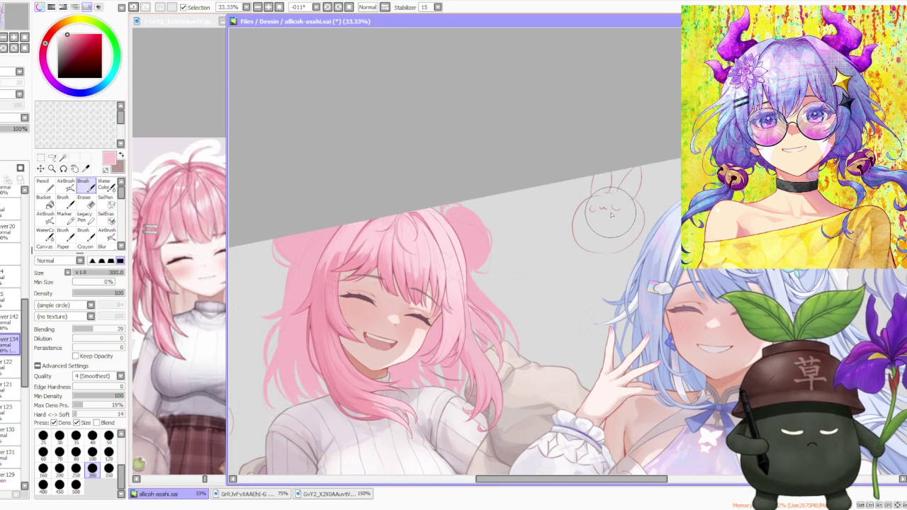
Step: Sample a lighter hair pink, choose the 120 brush-size preset, and zoom into the hair
alt+click(482, 244)
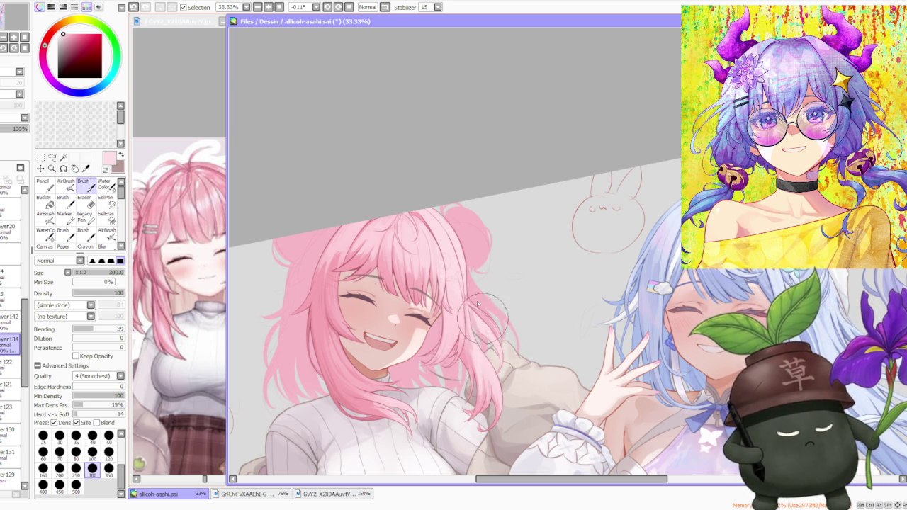
scroll(544, 253, down, 3)
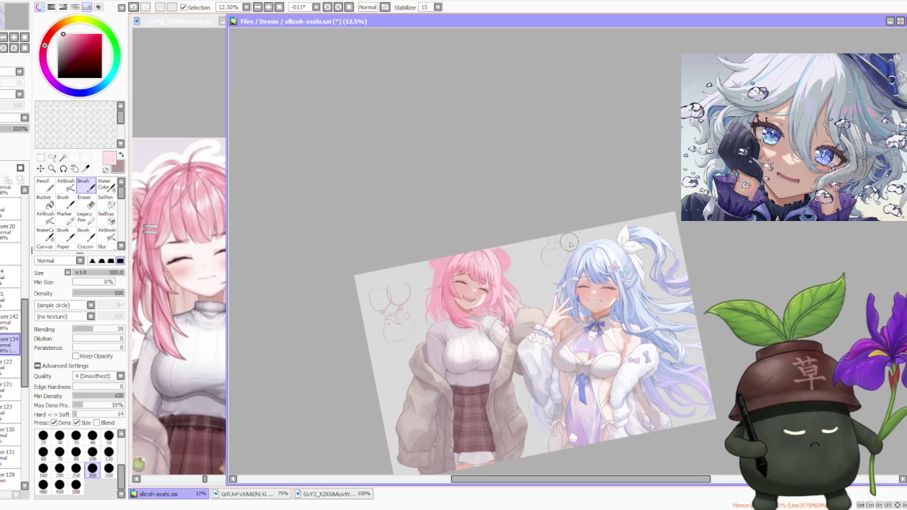
scroll(567, 245, up, 2)
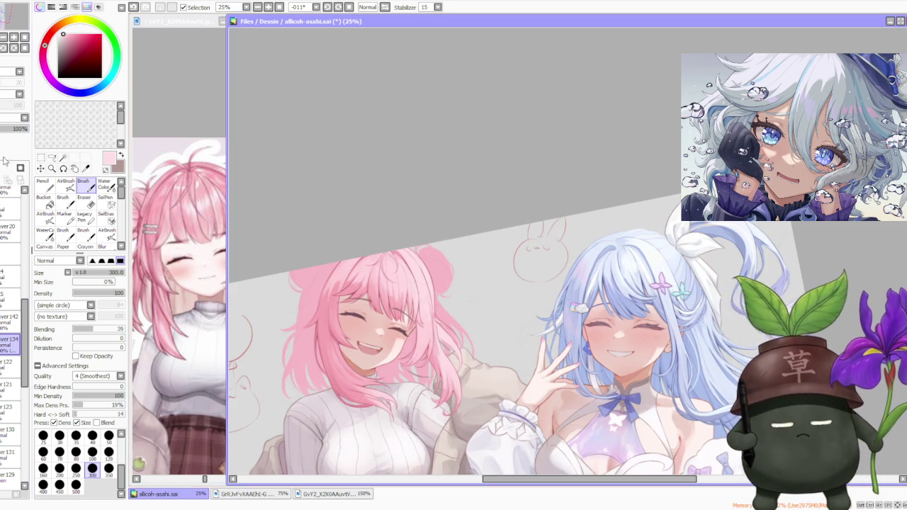
click(108, 452)
scroll(429, 329, up, 1)
scroll(427, 325, up, 1)
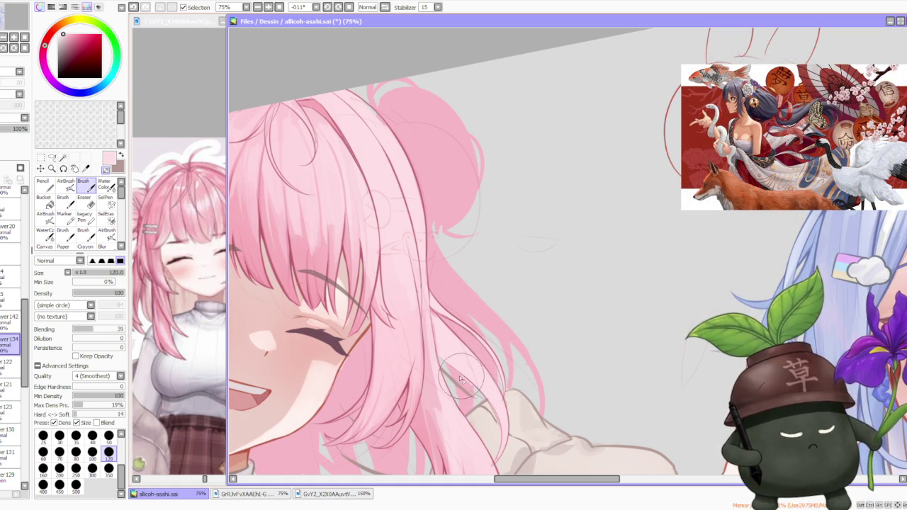
scroll(468, 390, down, 2)
scroll(468, 390, down, 1)
scroll(421, 338, up, 3)
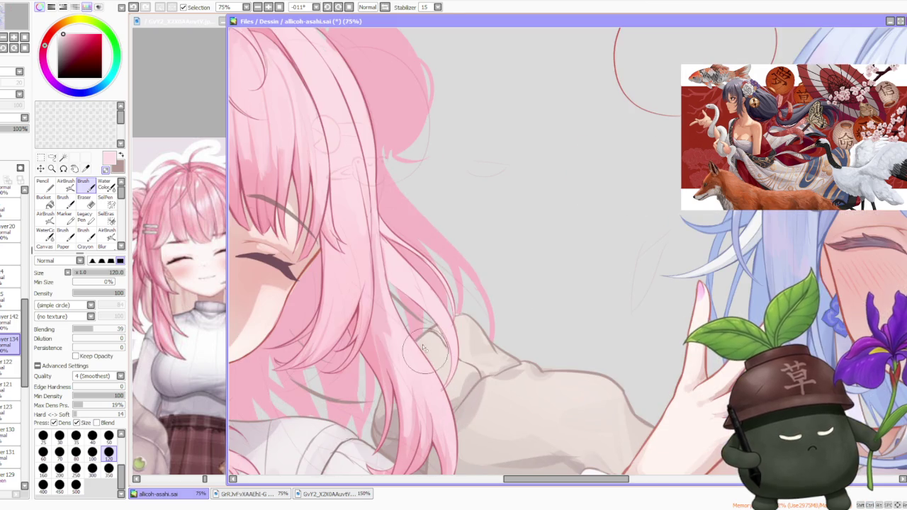
scroll(420, 338, down, 3)
scroll(421, 298, down, 1)
scroll(418, 248, down, 1)
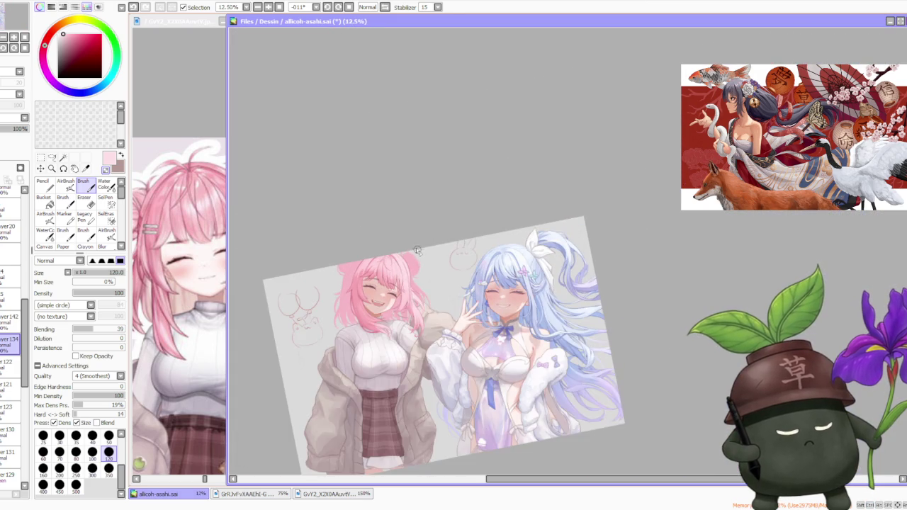
scroll(447, 227, down, 1)
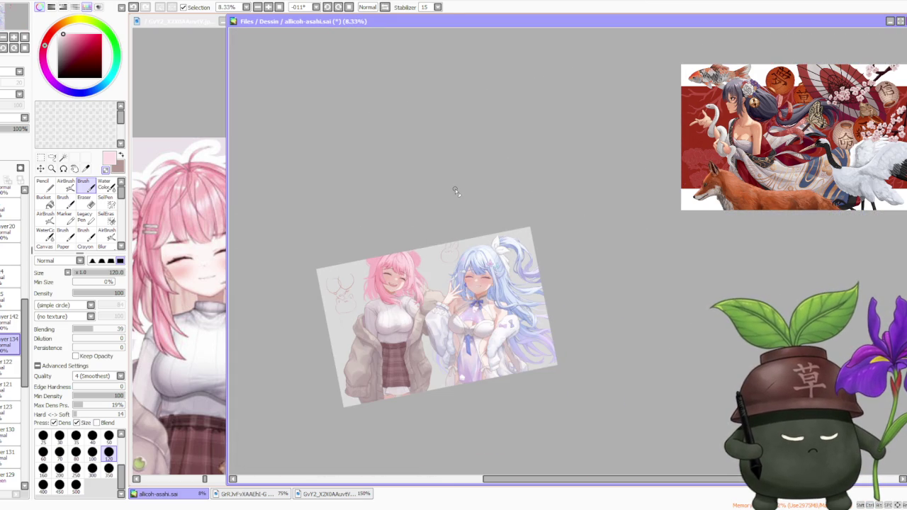
scroll(455, 188, up, 3)
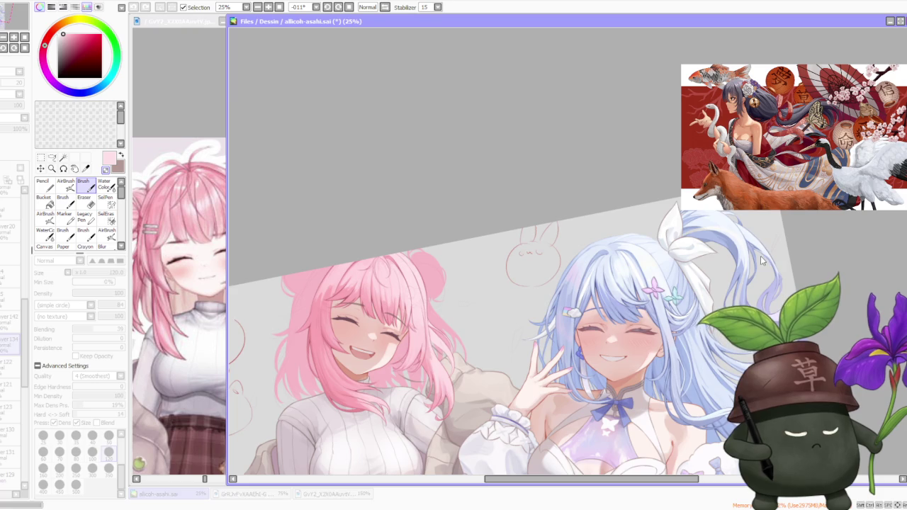
Step: Reset the canvas rotation to +000° so the illustration sits upright
scroll(507, 186, down, 4)
scroll(507, 186, down, 2)
scroll(497, 234, up, 2)
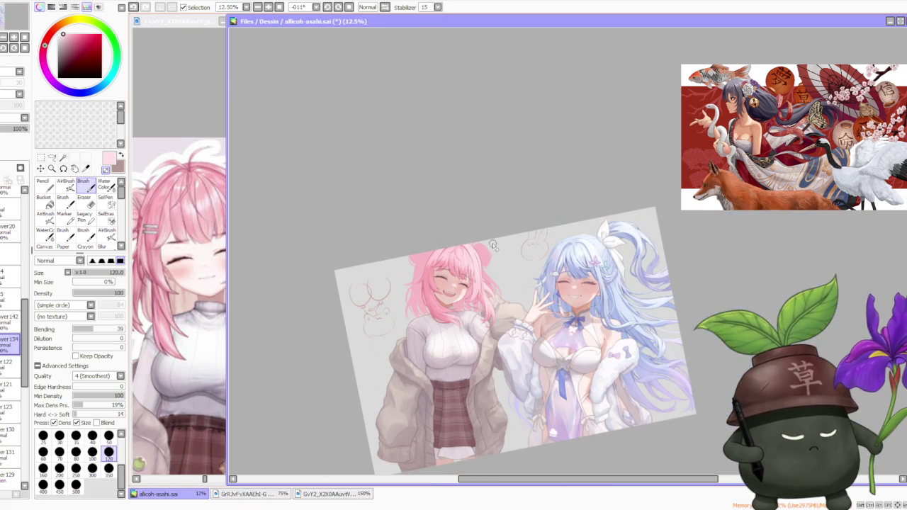
scroll(489, 283, down, 1)
scroll(488, 300, up, 1)
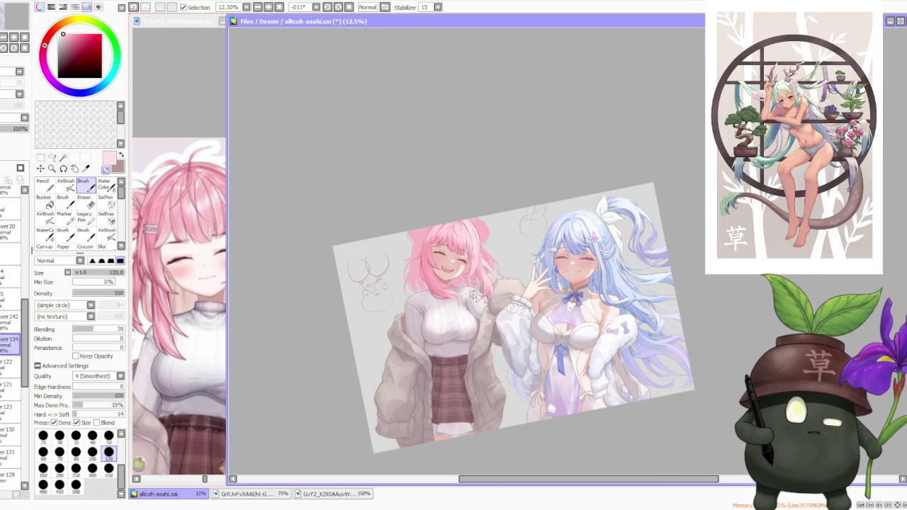
scroll(554, 164, down, 1)
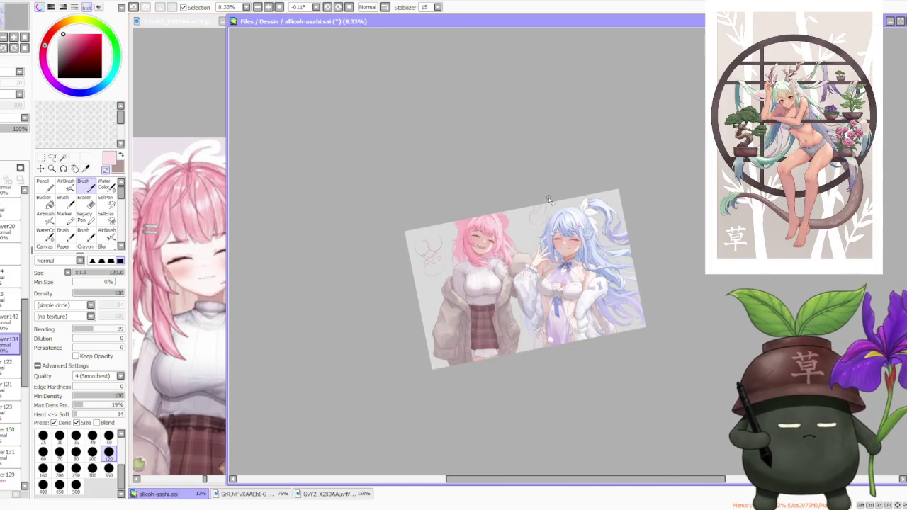
scroll(524, 213, up, 2)
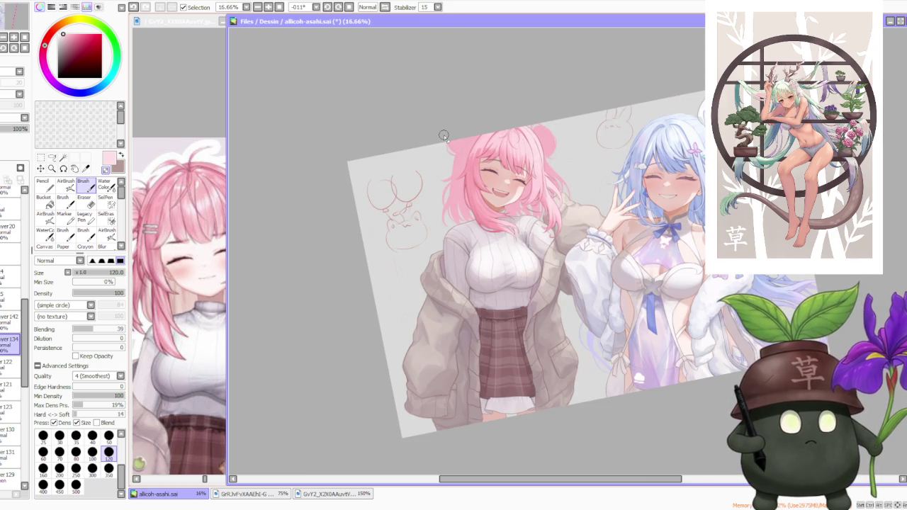
click(348, 7)
Step: Zoom in and out to review the straightened hair and sweater
scroll(482, 174, down, 1)
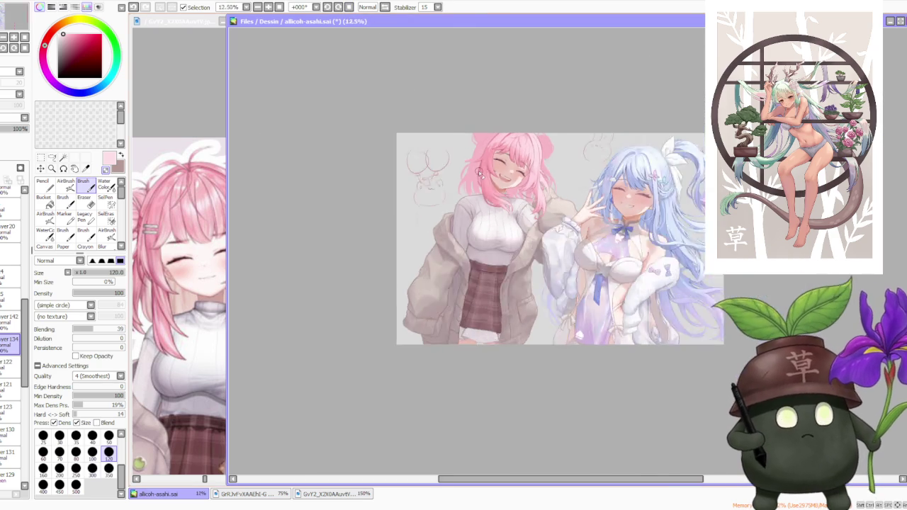
scroll(482, 174, down, 1)
scroll(489, 167, up, 2)
scroll(536, 142, up, 2)
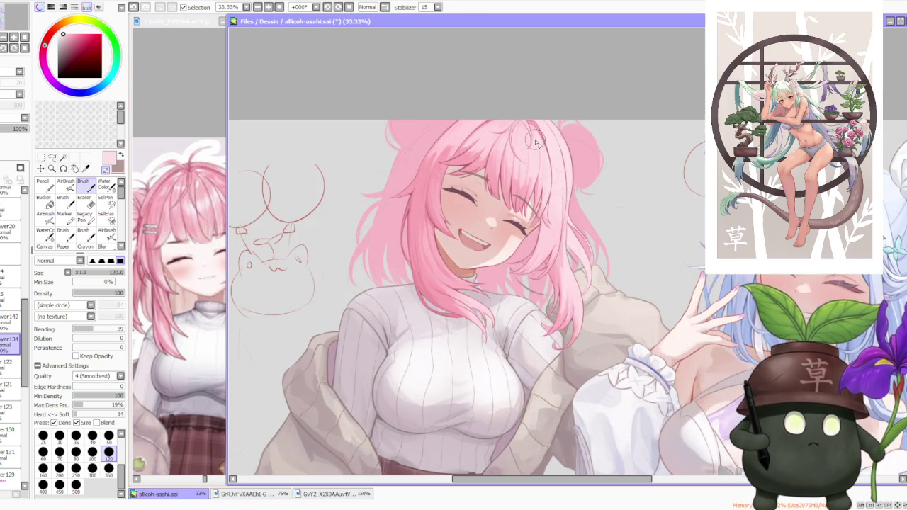
scroll(536, 143, up, 3)
scroll(536, 142, down, 4)
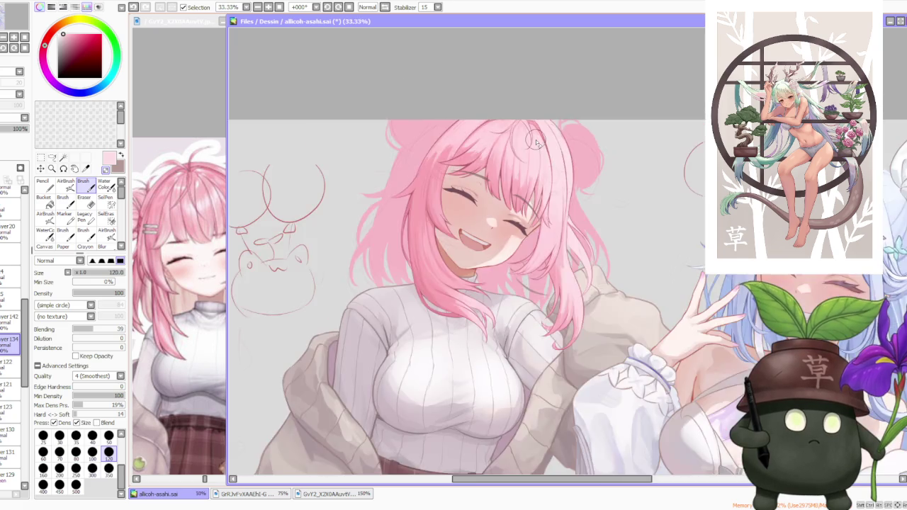
scroll(537, 142, down, 1)
scroll(730, 156, up, 3)
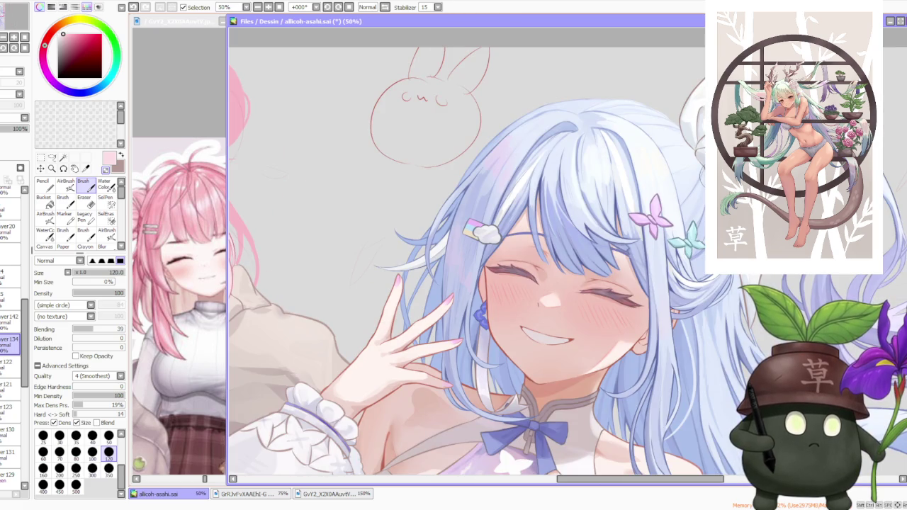
scroll(716, 178, down, 3)
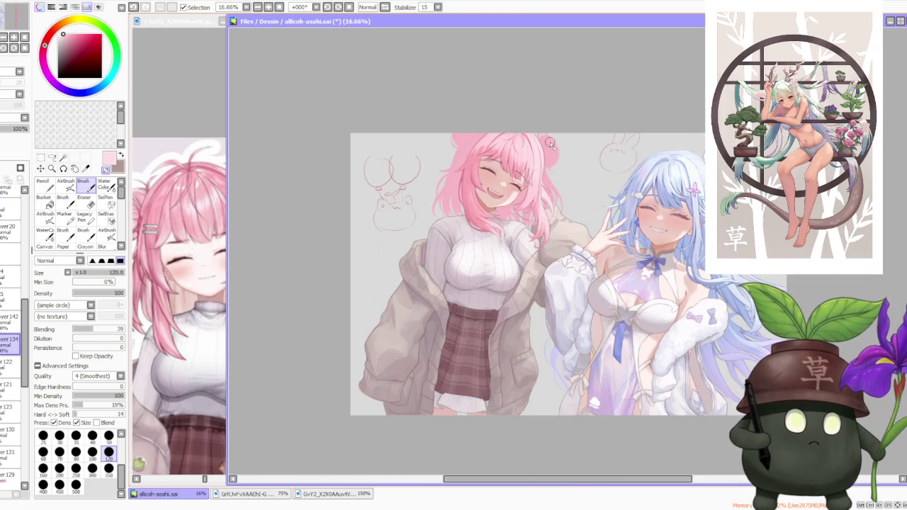
scroll(549, 144, up, 1)
scroll(509, 127, up, 1)
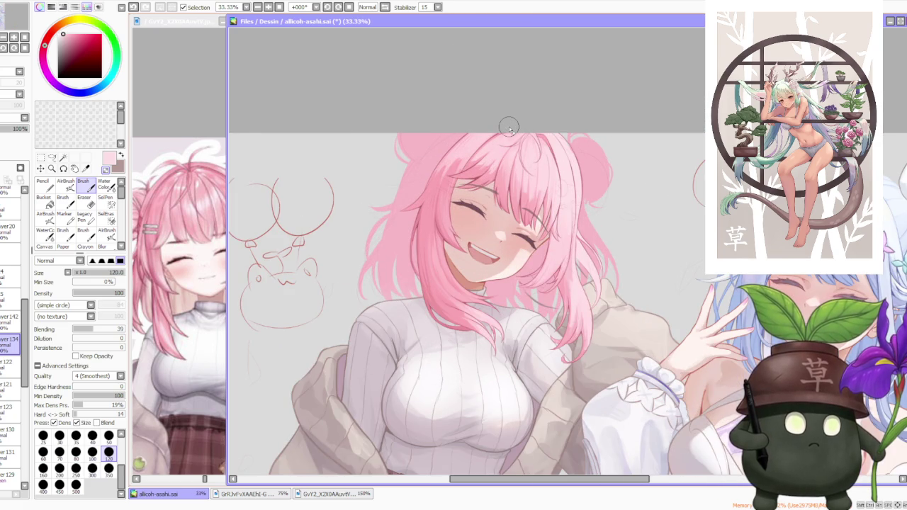
scroll(509, 127, down, 1)
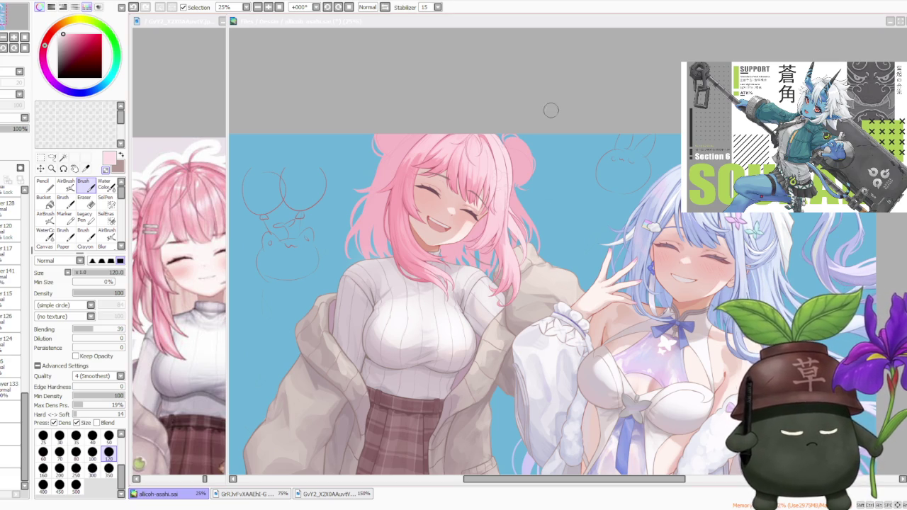
Step: Zoom out and back in to view both girls on the light-blue background
scroll(526, 144, down, 1)
scroll(528, 144, up, 1)
scroll(549, 116, up, 1)
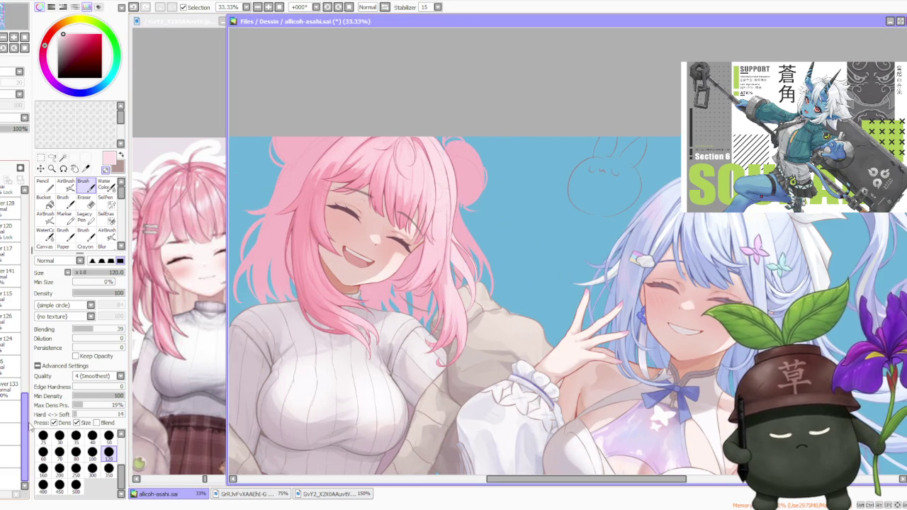
Step: Make layer 134 the active layer
drag(29, 422, 27, 246)
scroll(11, 318, down, 5)
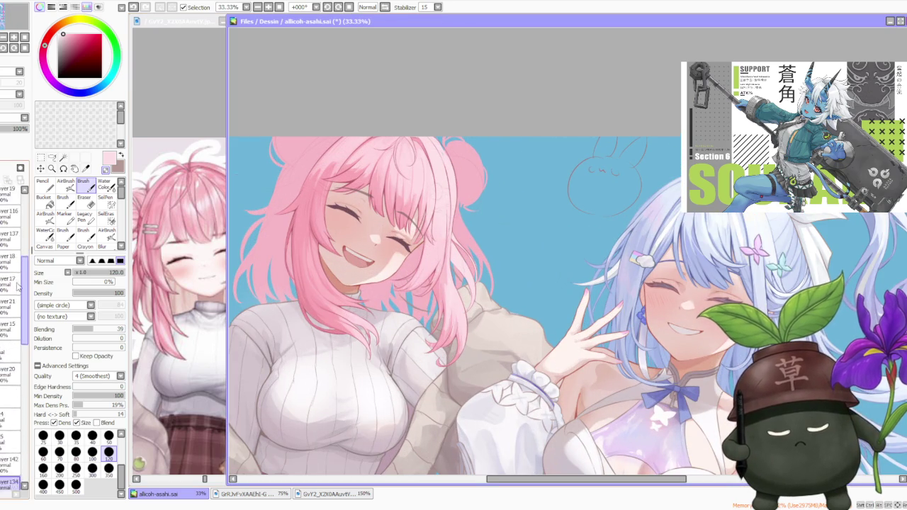
scroll(7, 369, down, 5)
click(5, 404)
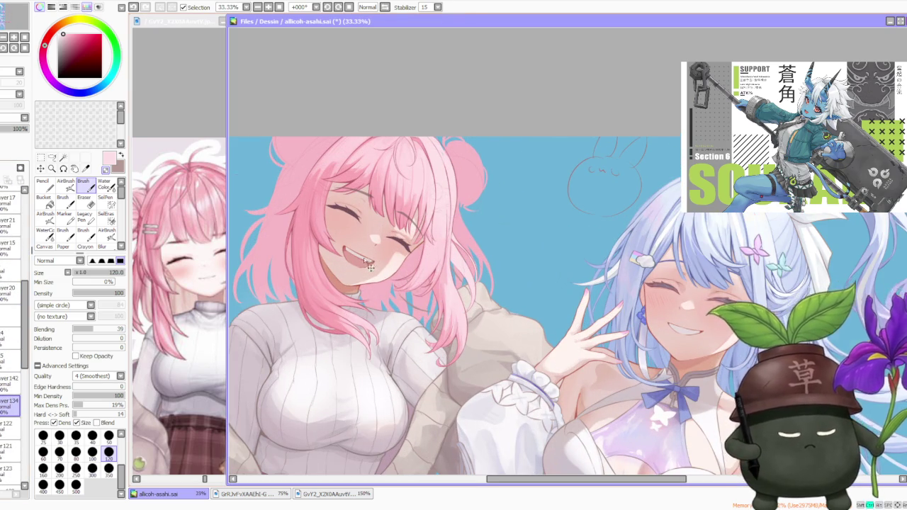
Step: Zoom to 75%, eyedrop a paler pink from the hair, and undo the last stroke
scroll(370, 266, left, 1)
scroll(292, 245, left, 1)
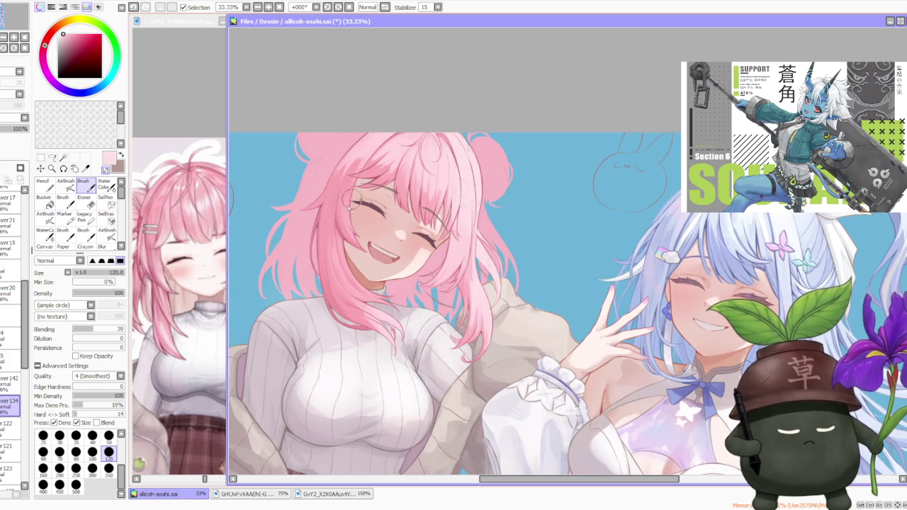
scroll(367, 224, down, 1)
scroll(393, 202, up, 1)
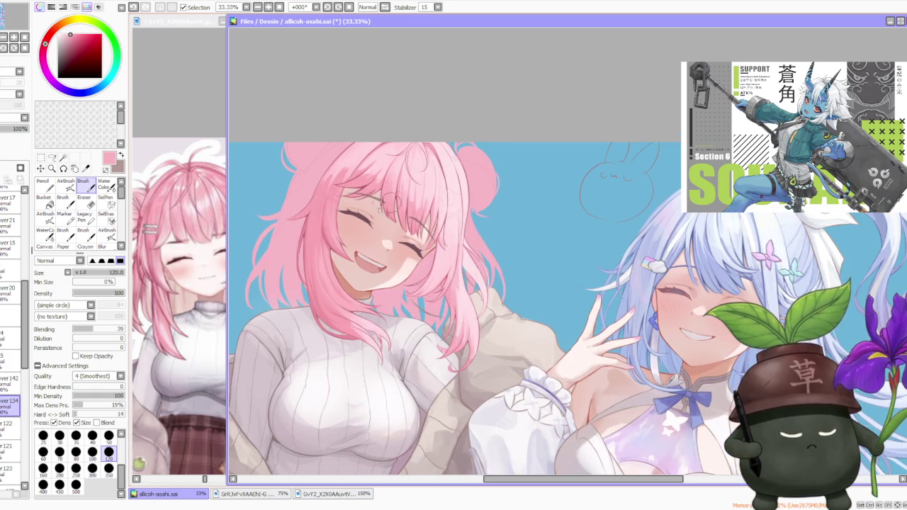
scroll(361, 283, up, 1)
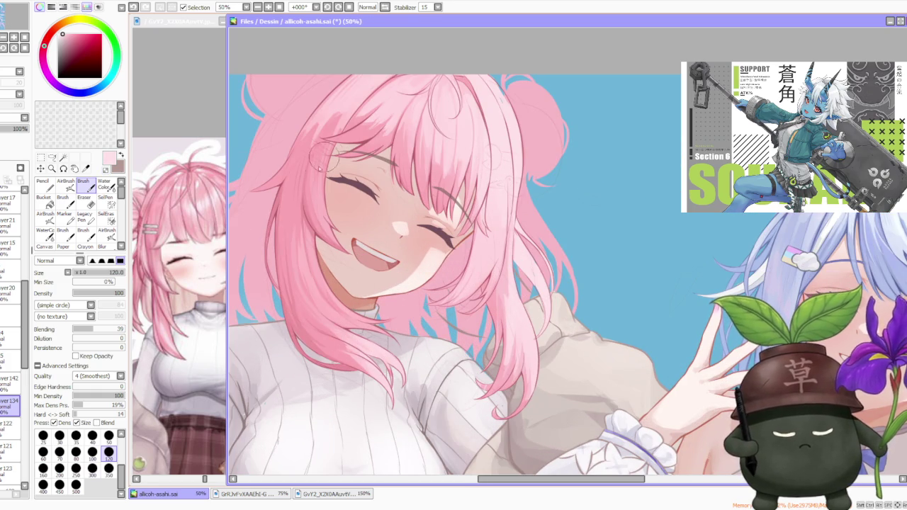
scroll(328, 312, up, 1)
scroll(340, 316, up, 1)
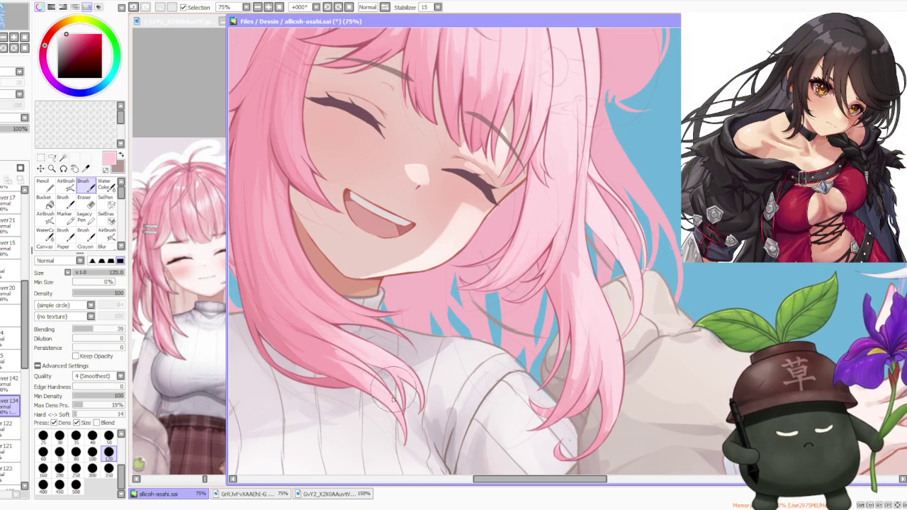
alt+click(354, 379)
key(ctrl+z)
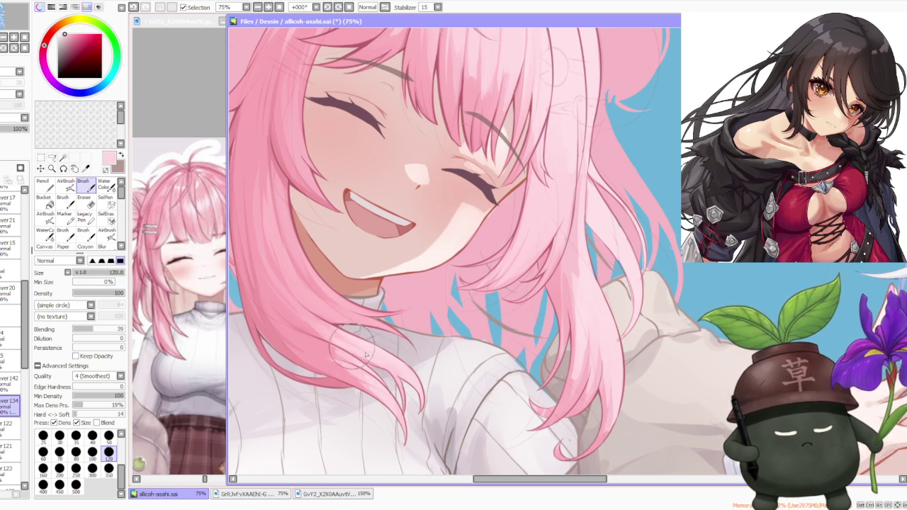
alt+click(316, 326)
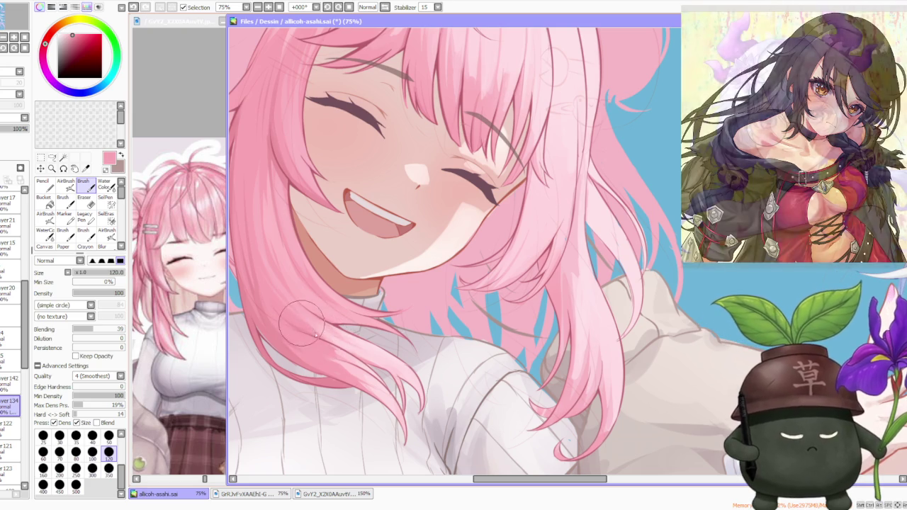
scroll(295, 307, down, 2)
scroll(275, 190, up, 1)
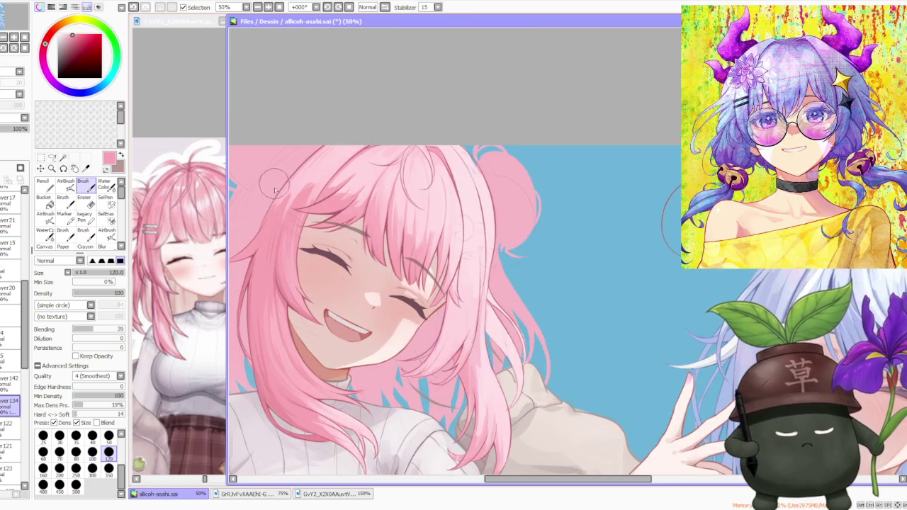
scroll(282, 228, down, 1)
scroll(334, 204, down, 1)
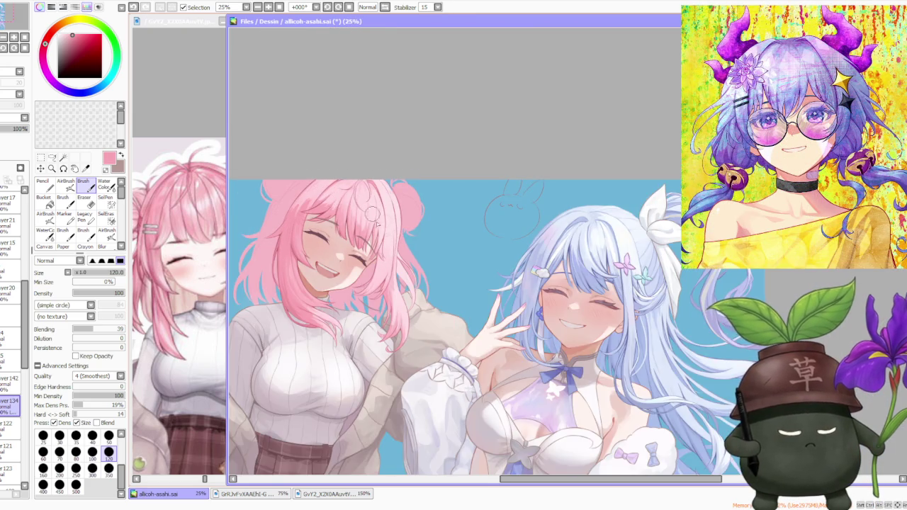
scroll(372, 217, up, 2)
scroll(371, 312, down, 1)
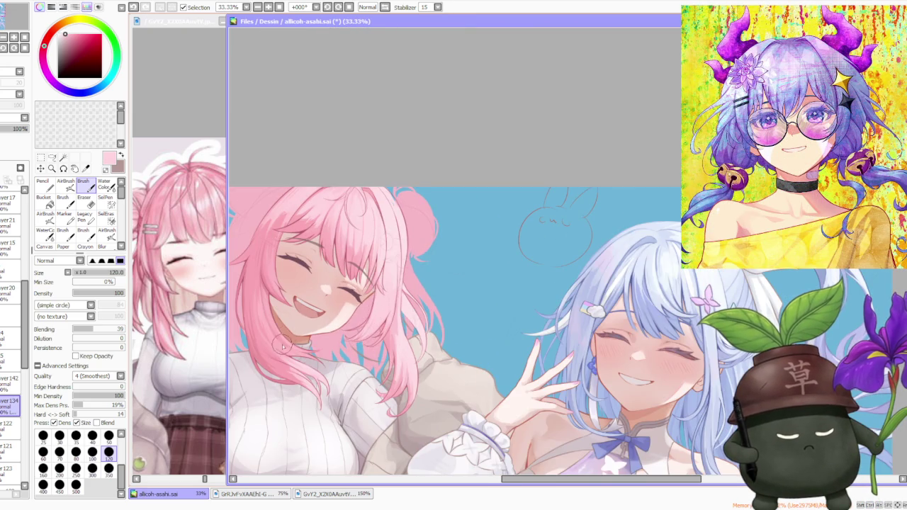
scroll(282, 346, down, 1)
scroll(294, 293, up, 2)
scroll(267, 320, down, 1)
scroll(268, 327, up, 1)
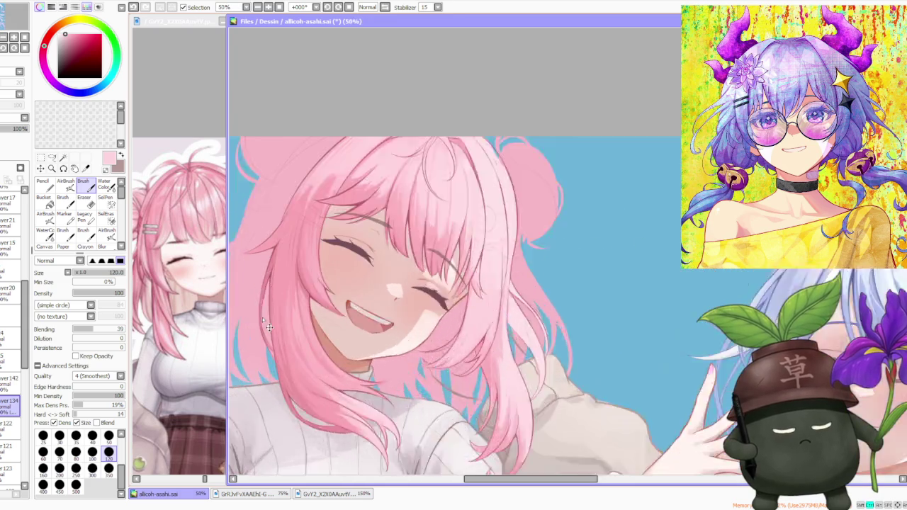
scroll(268, 333, up, 1)
scroll(270, 362, up, 1)
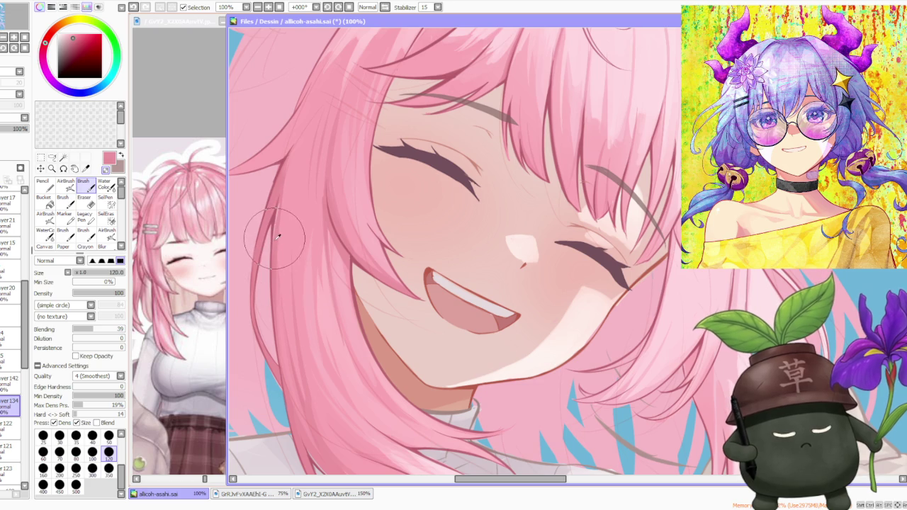
scroll(275, 234, down, 3)
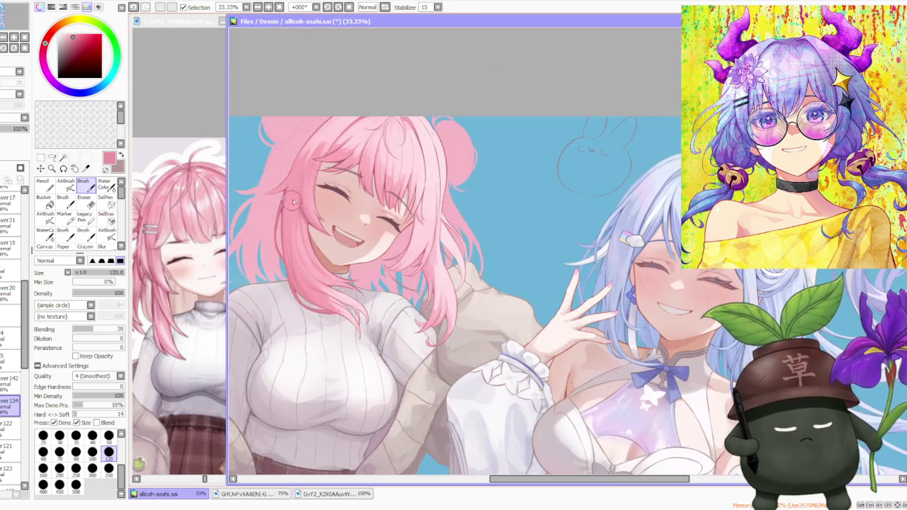
Step: Zoom in on the left side of the pink girl's hair
scroll(284, 206, up, 4)
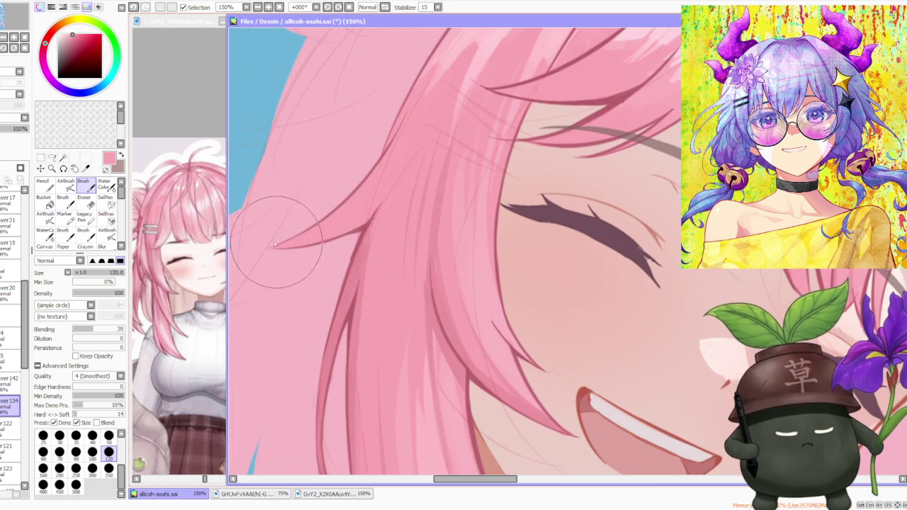
scroll(347, 210, down, 4)
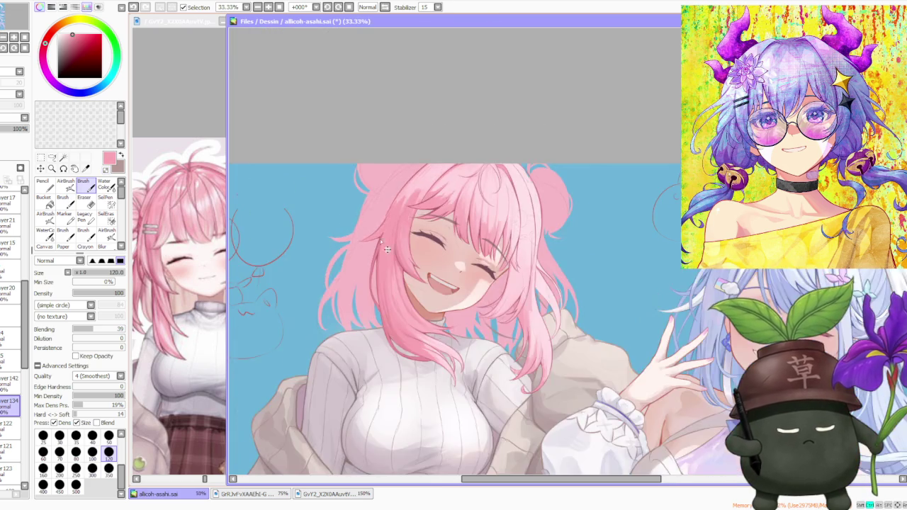
scroll(403, 229, up, 2)
scroll(403, 229, up, 1)
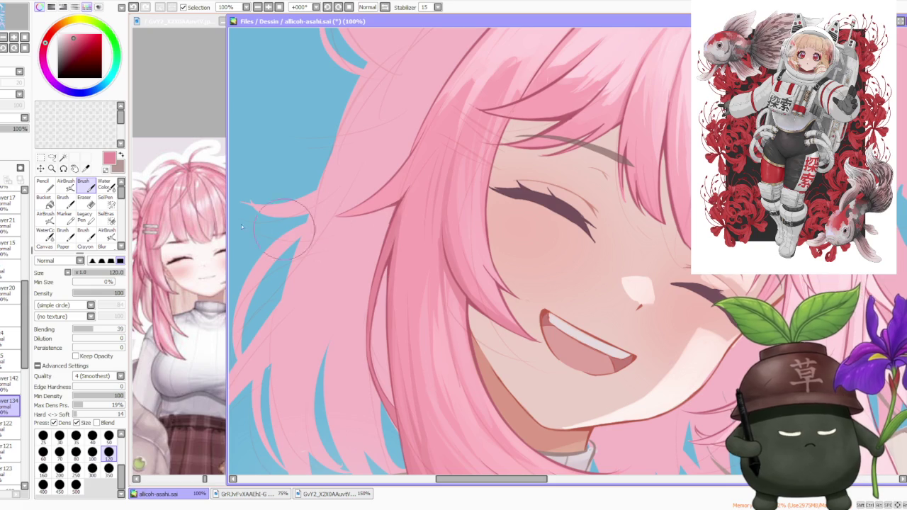
scroll(398, 234, down, 2)
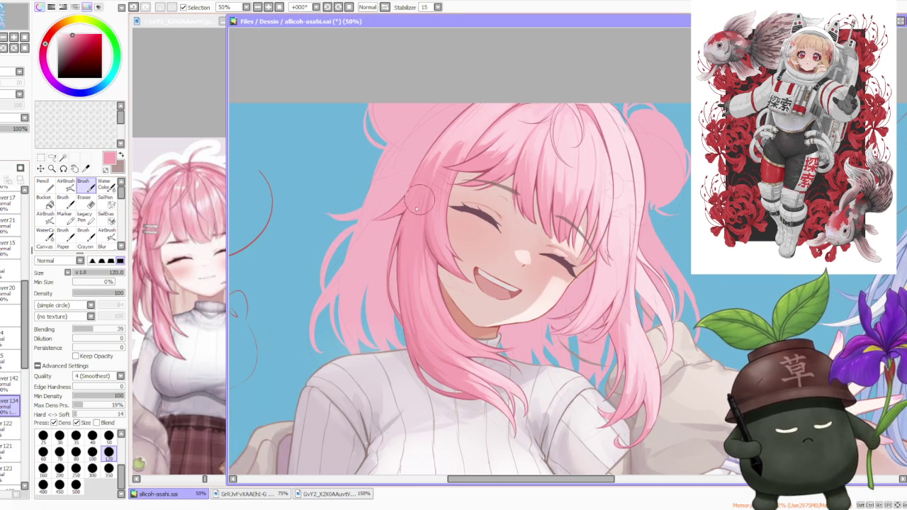
scroll(418, 207, down, 2)
scroll(422, 206, up, 3)
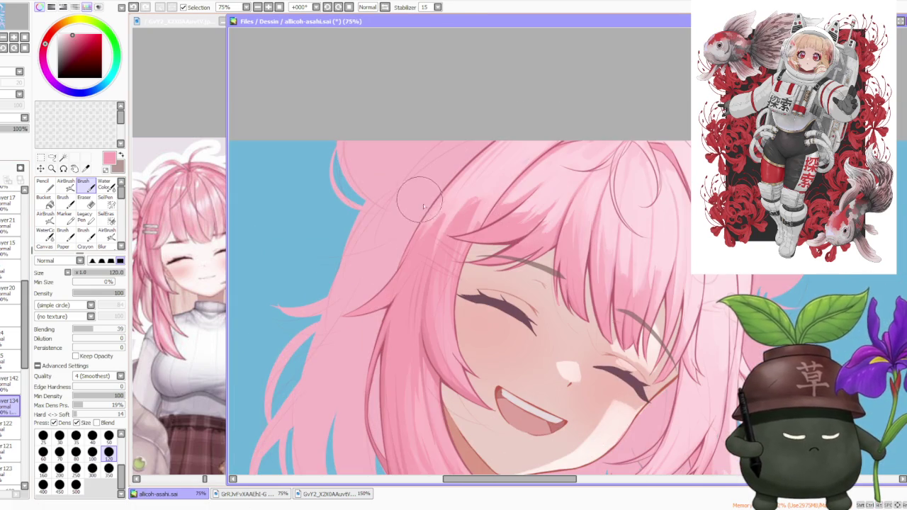
scroll(374, 348, down, 1)
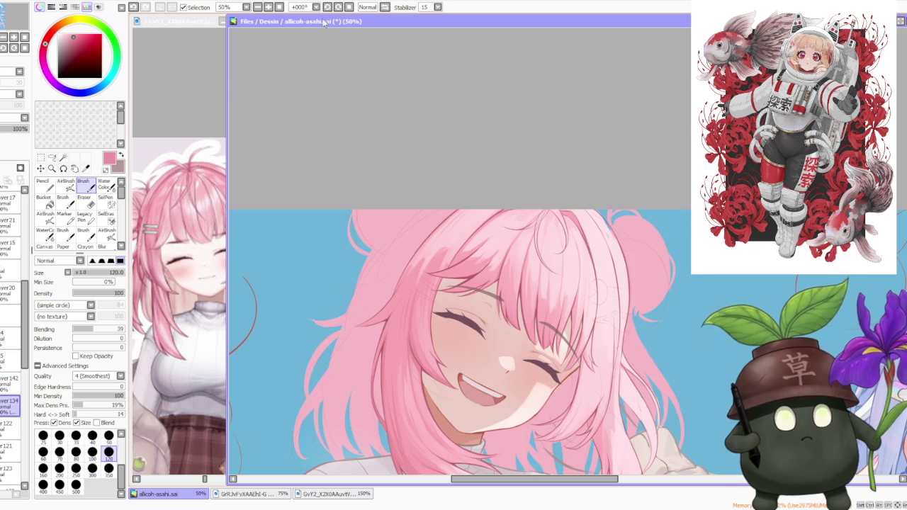
Step: Rotate the canvas view to -45° for painting the left strands
key(Delete)
key(Delete)
key(Delete)
scroll(514, 352, up, 2)
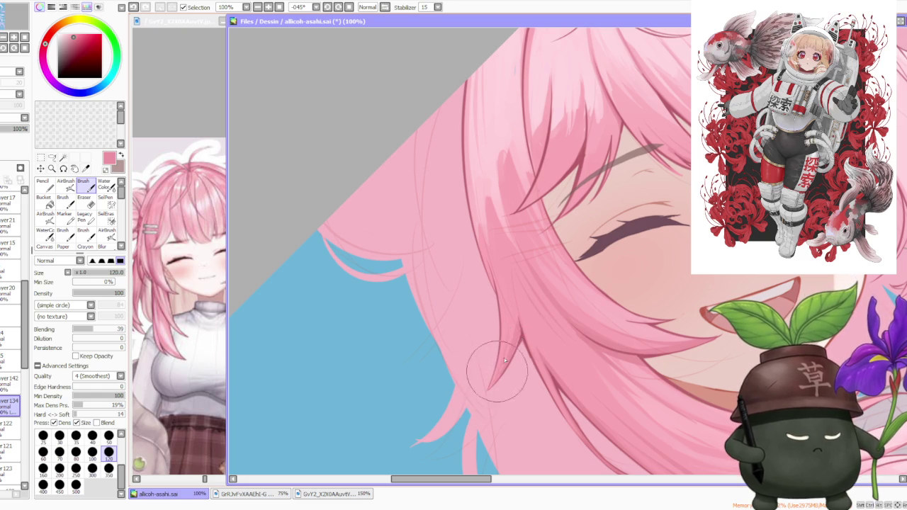
scroll(507, 317, down, 3)
scroll(507, 317, up, 4)
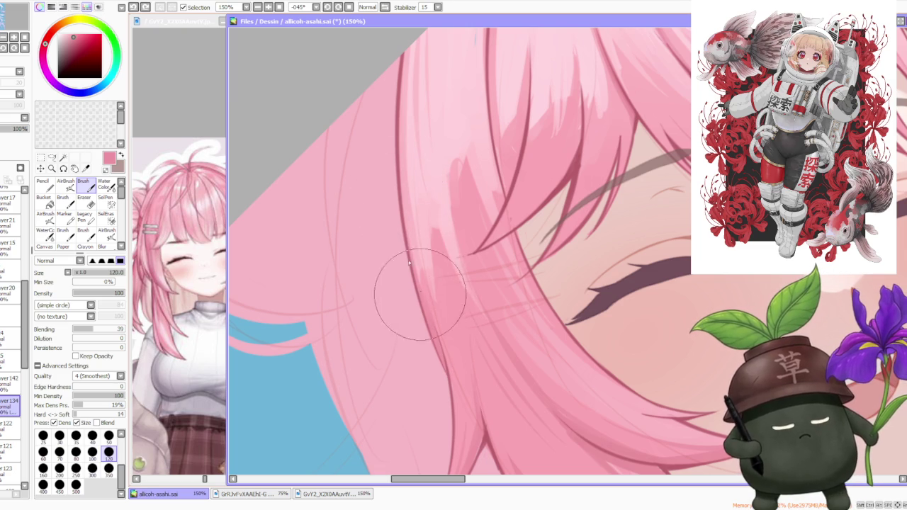
scroll(398, 205, down, 3)
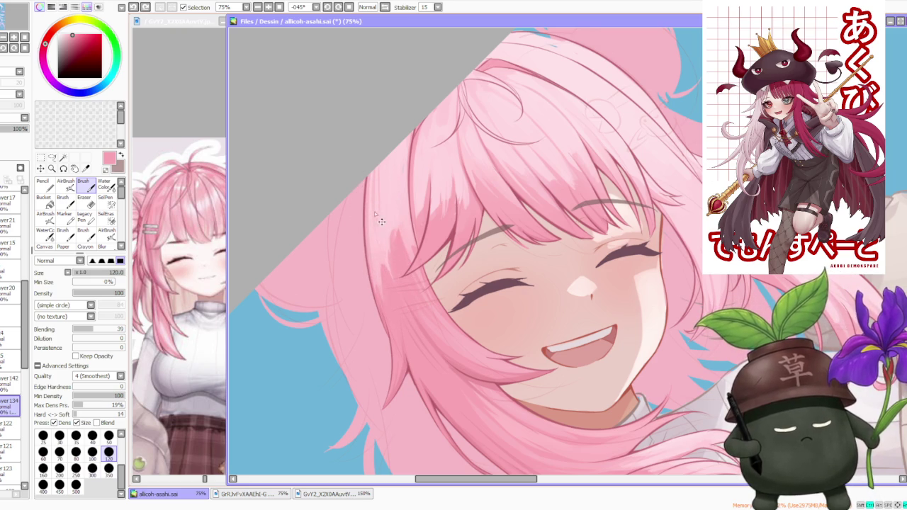
Step: Sample several pink tones from the hair, ending on a light pink
alt+click(389, 255)
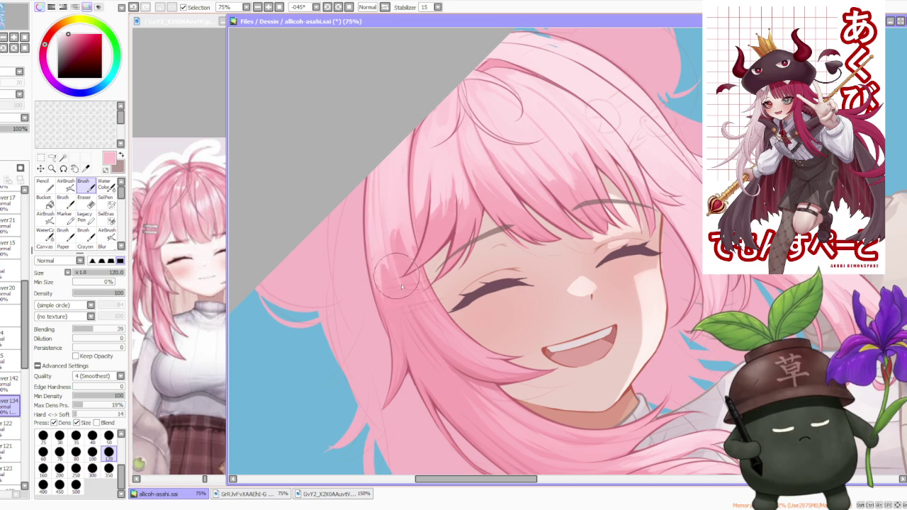
alt+click(406, 252)
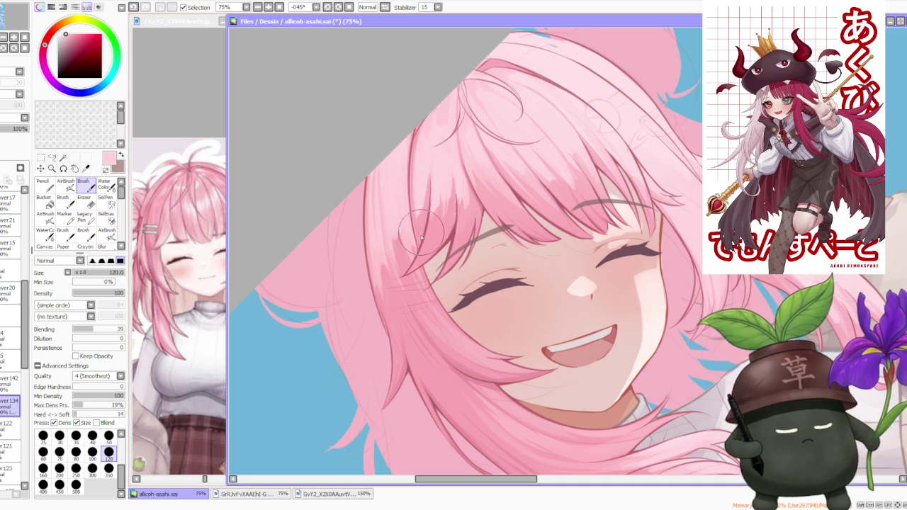
alt+click(438, 334)
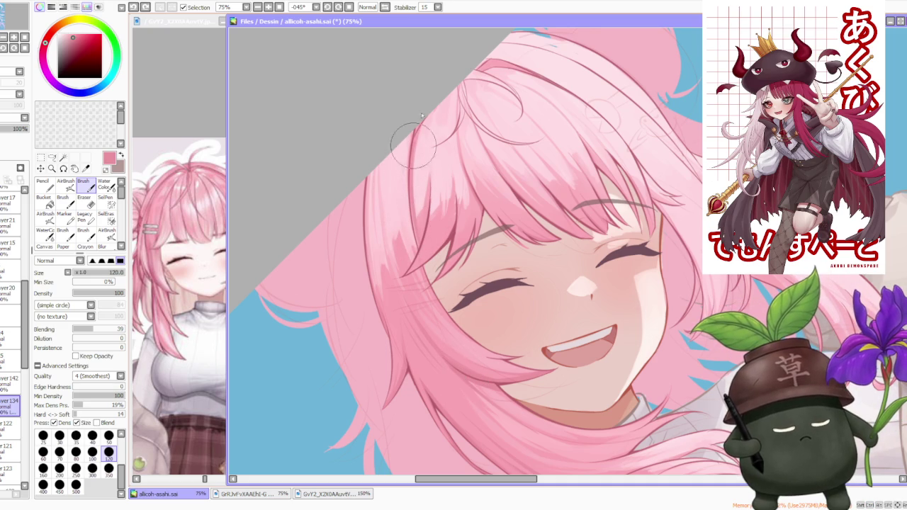
alt+click(424, 213)
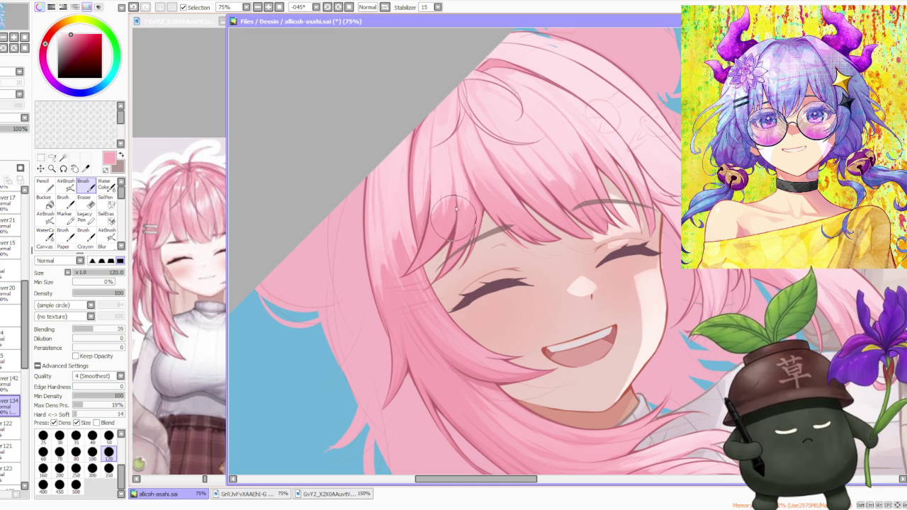
scroll(453, 206, down, 1)
scroll(446, 203, up, 2)
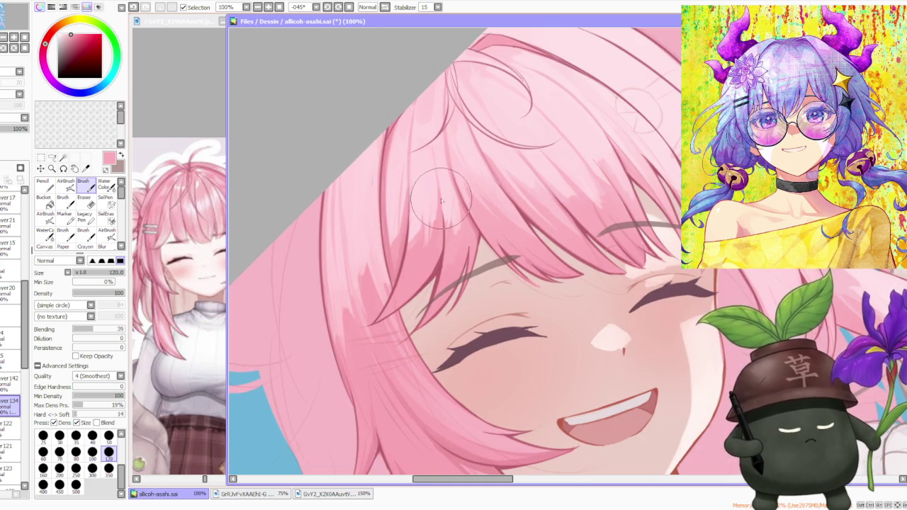
alt+click(451, 226)
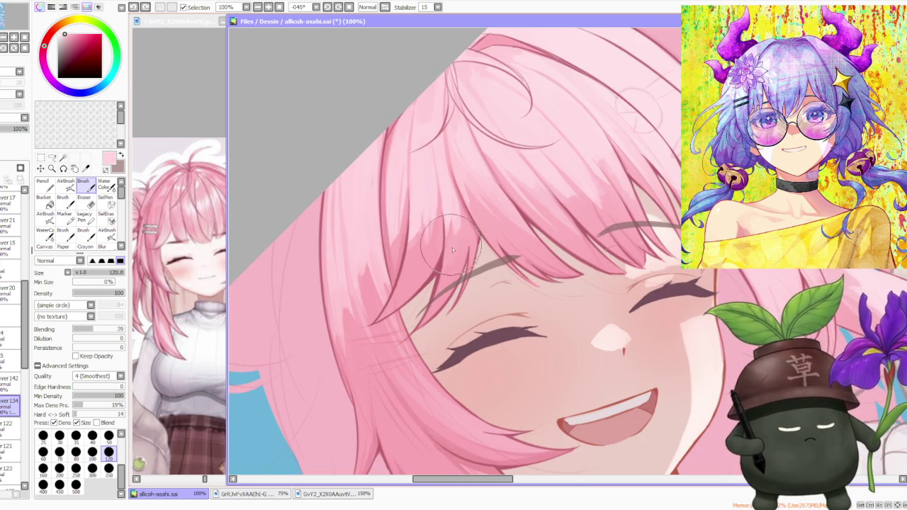
Step: Brush two light-pink highlight strands over the bangs and reset the canvas rotation
drag(451, 241, 438, 190)
drag(449, 234, 445, 177)
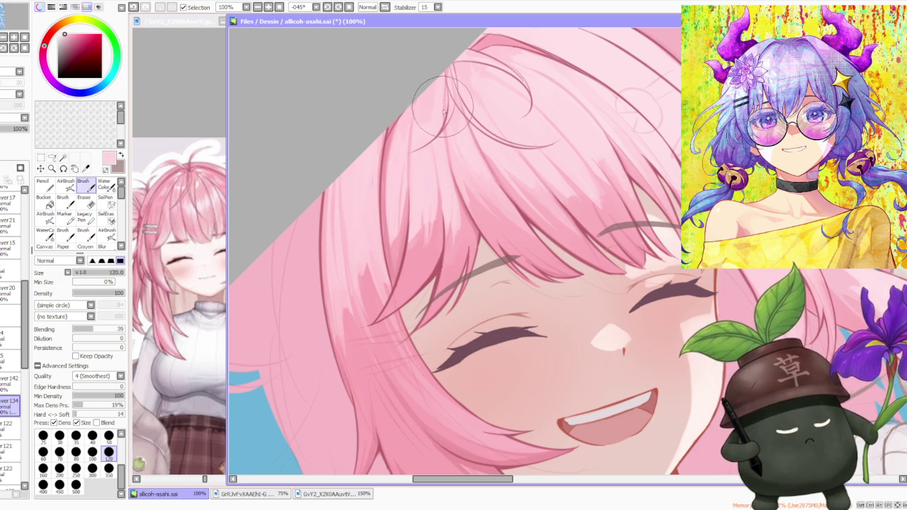
scroll(444, 111, down, 3)
scroll(444, 111, down, 2)
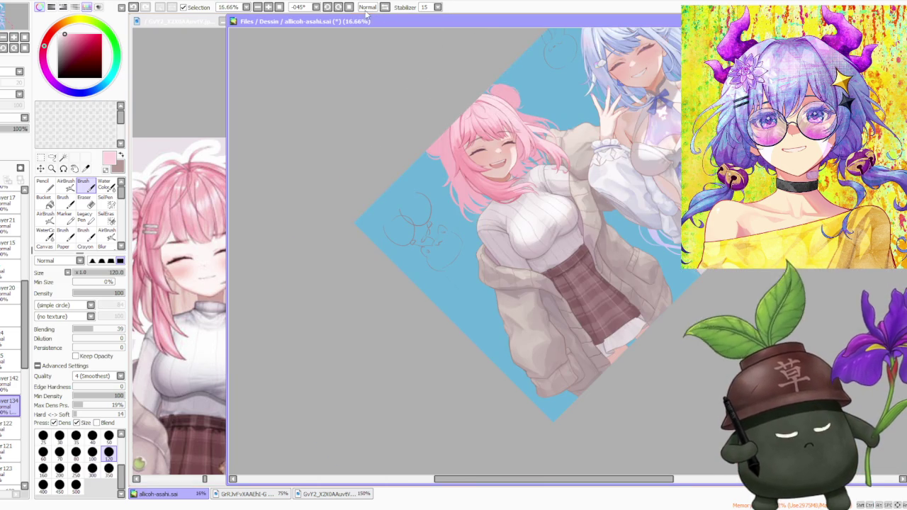
click(349, 7)
scroll(623, 142, down, 1)
Step: Eyedrop saturated, lighter and darker pinks from the girl's hair
scroll(623, 142, down, 1)
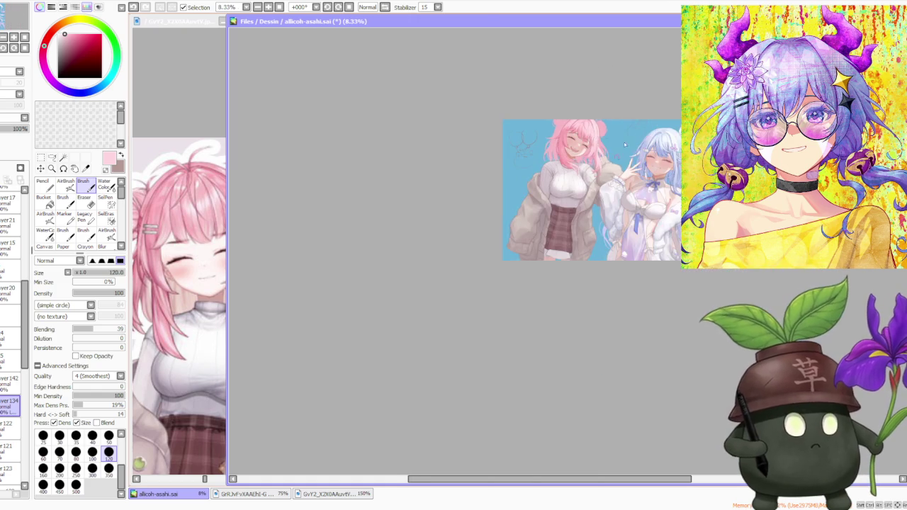
scroll(625, 144, up, 1)
scroll(640, 87, up, 2)
scroll(519, 122, up, 2)
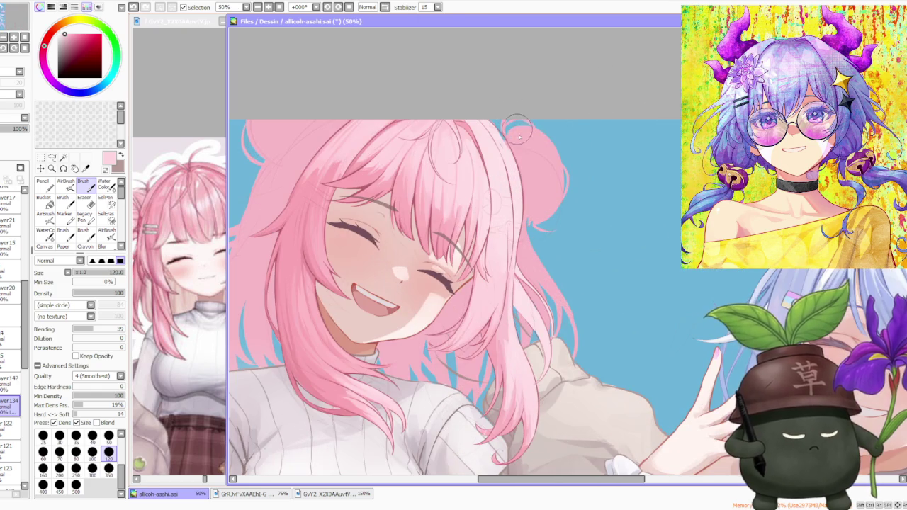
scroll(531, 179, down, 1)
scroll(489, 185, up, 1)
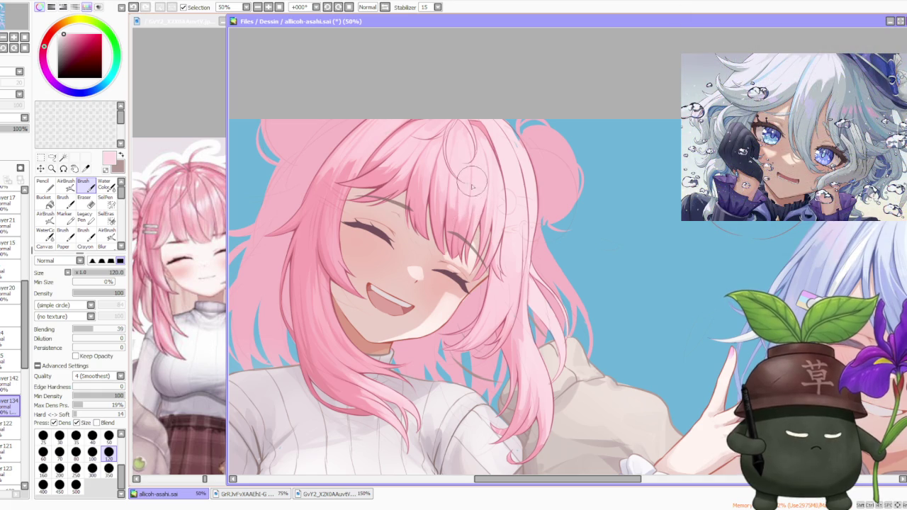
alt+click(432, 170)
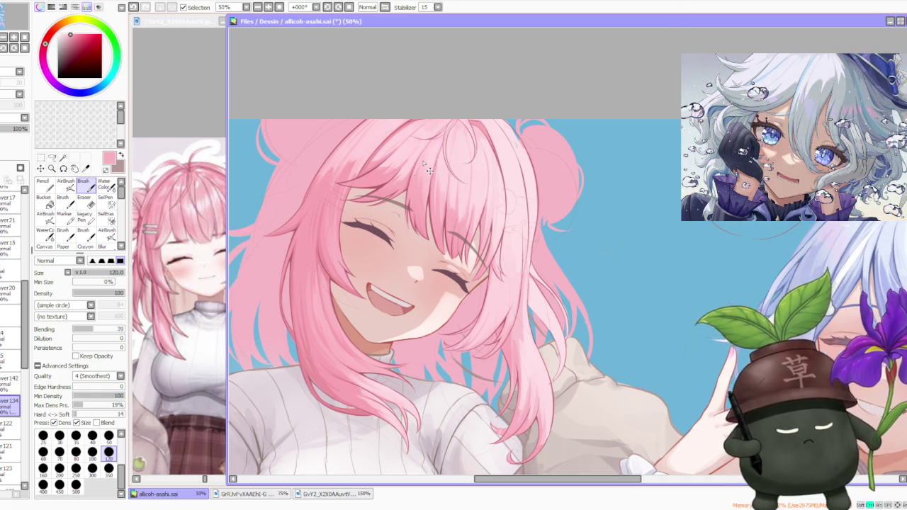
scroll(429, 170, down, 1)
scroll(440, 152, down, 1)
scroll(451, 151, up, 2)
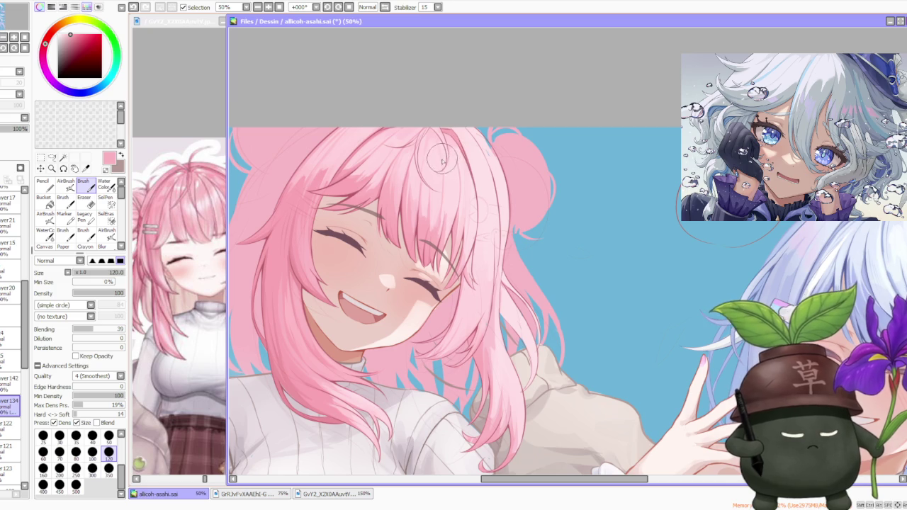
alt+click(416, 179)
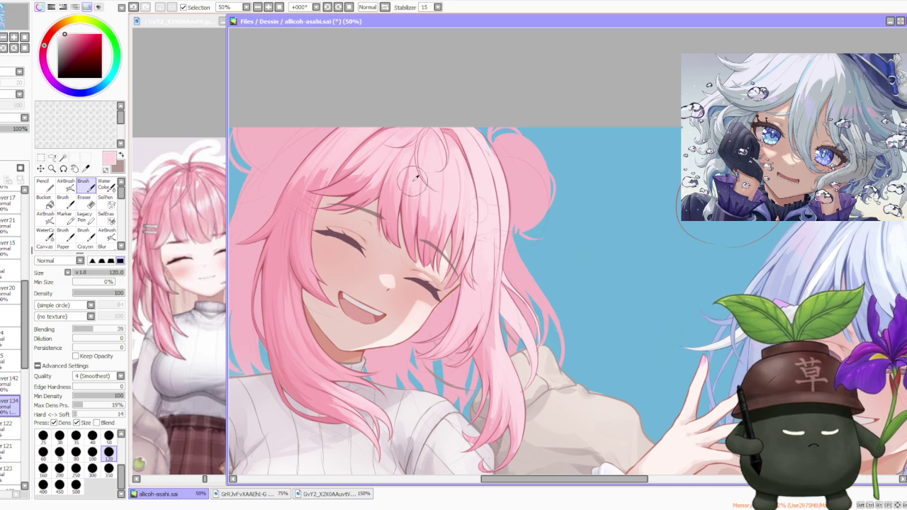
alt+click(314, 174)
Step: Flip the canvas horizontally and zoom back to 75%
scroll(486, 183, up, 1)
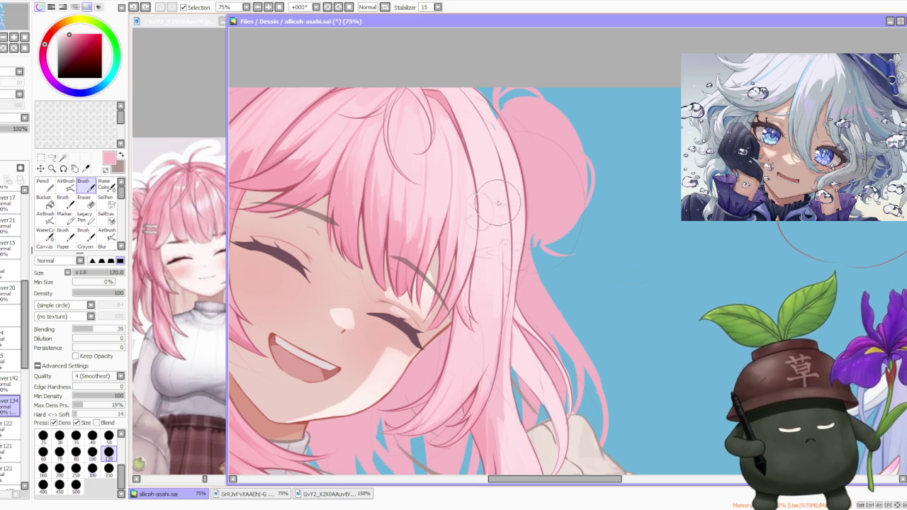
scroll(510, 233, down, 2)
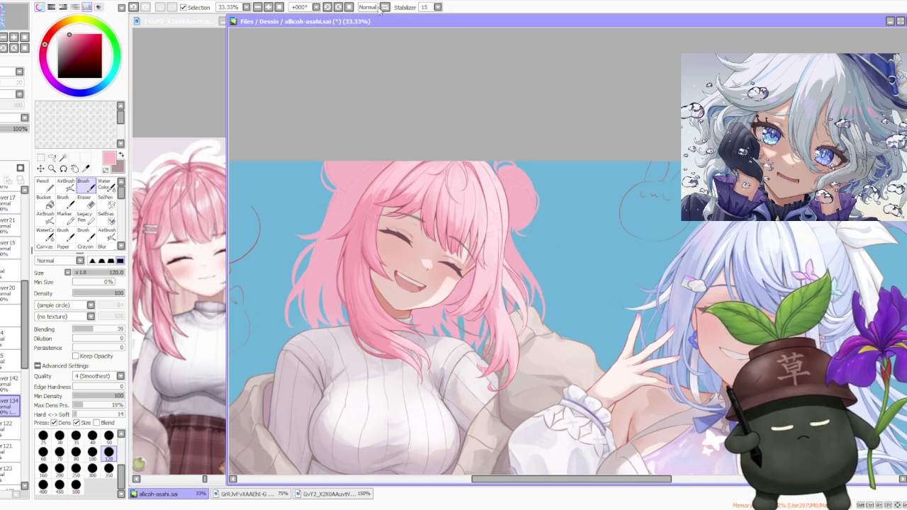
scroll(423, 105, down, 1)
scroll(461, 110, down, 1)
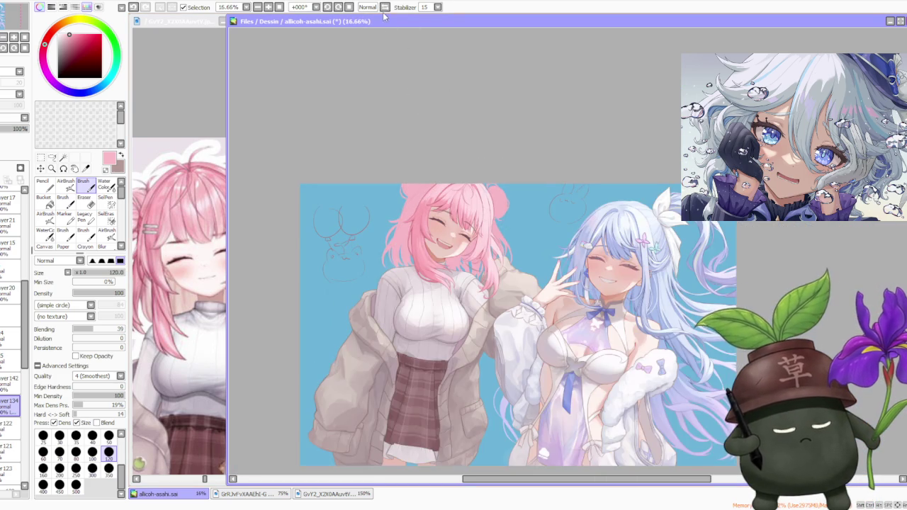
click(385, 7)
scroll(622, 140, up, 3)
scroll(347, 319, up, 1)
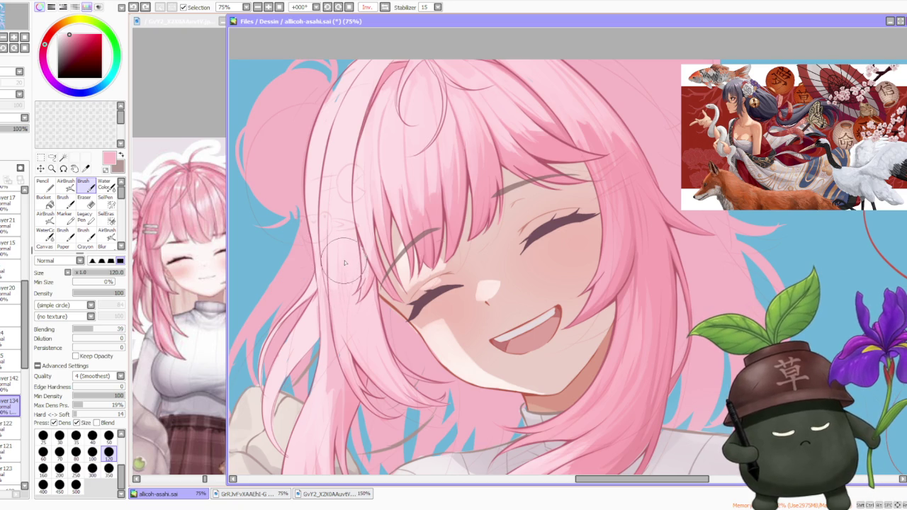
alt+click(328, 304)
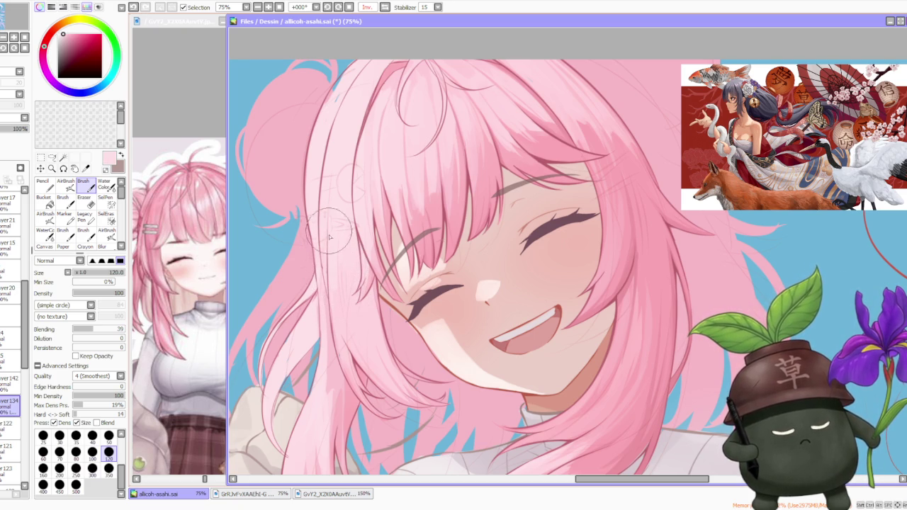
drag(344, 321, 336, 229)
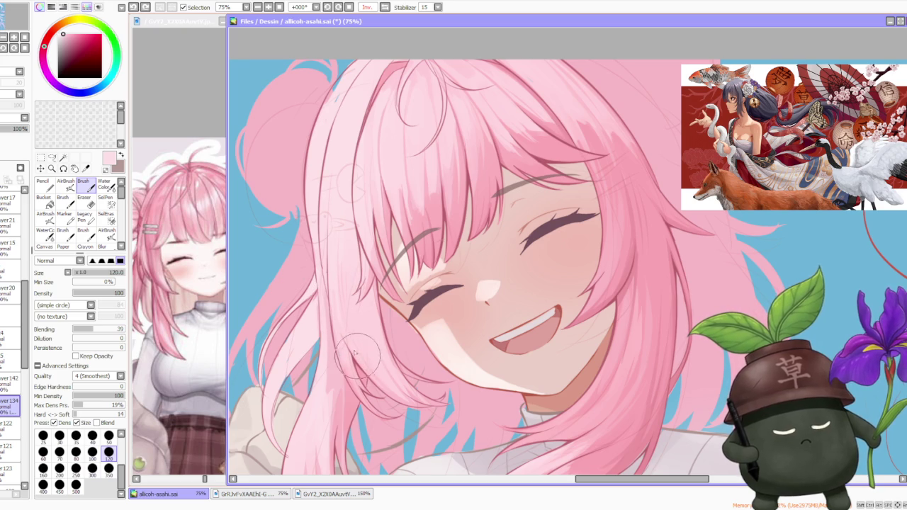
scroll(329, 263, down, 3)
scroll(354, 269, up, 3)
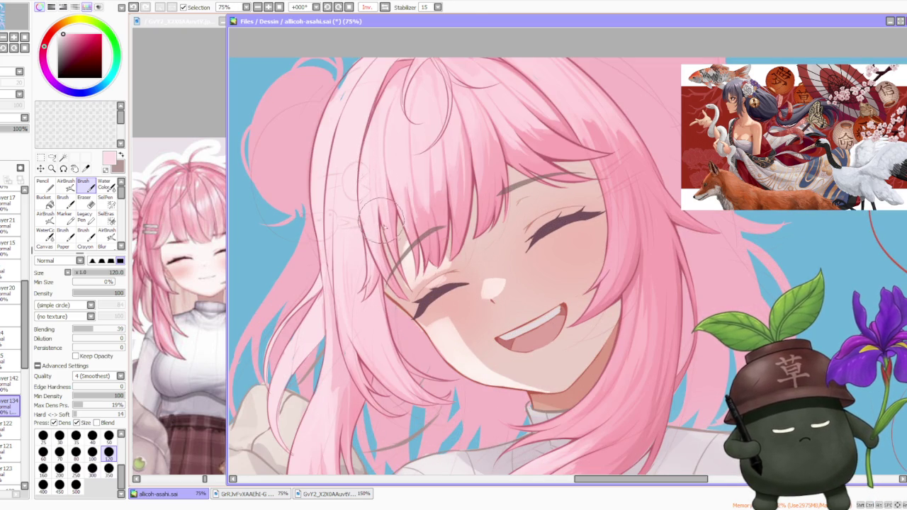
scroll(382, 184, down, 5)
scroll(396, 116, up, 1)
scroll(383, 120, down, 1)
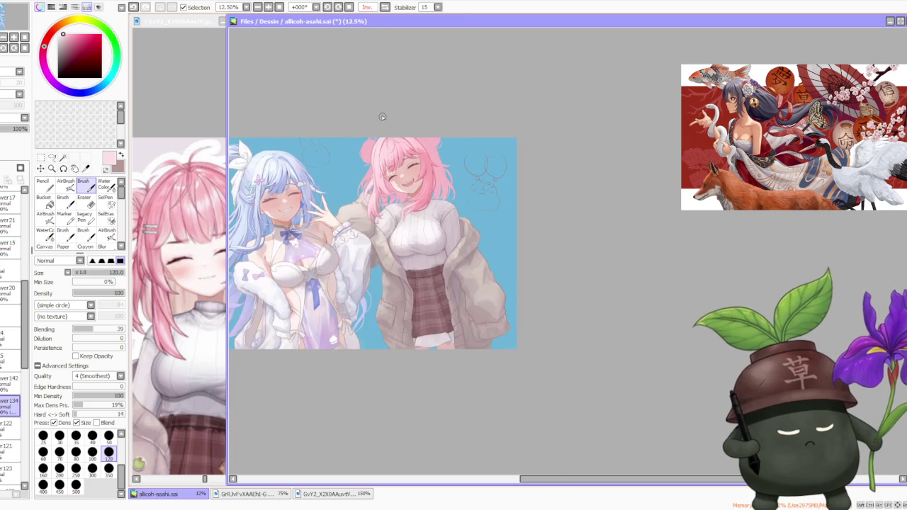
scroll(379, 117, up, 4)
scroll(369, 155, up, 1)
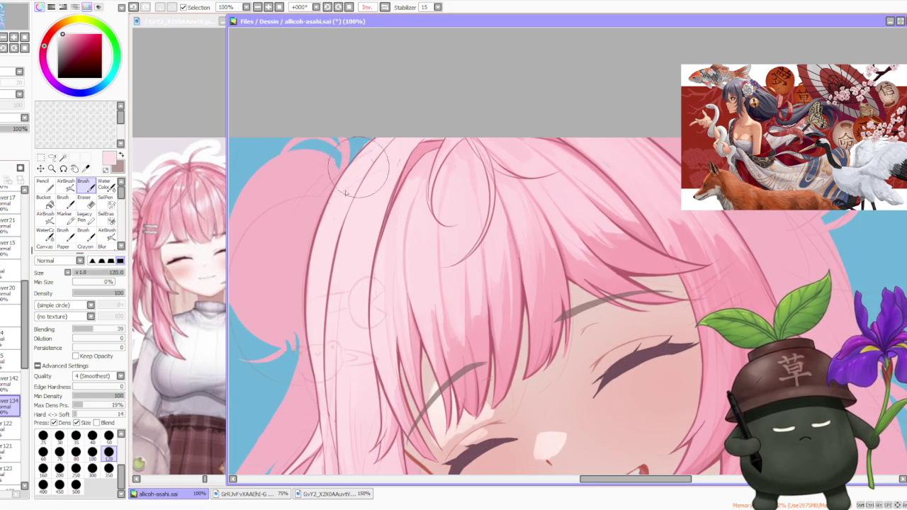
scroll(333, 270, down, 2)
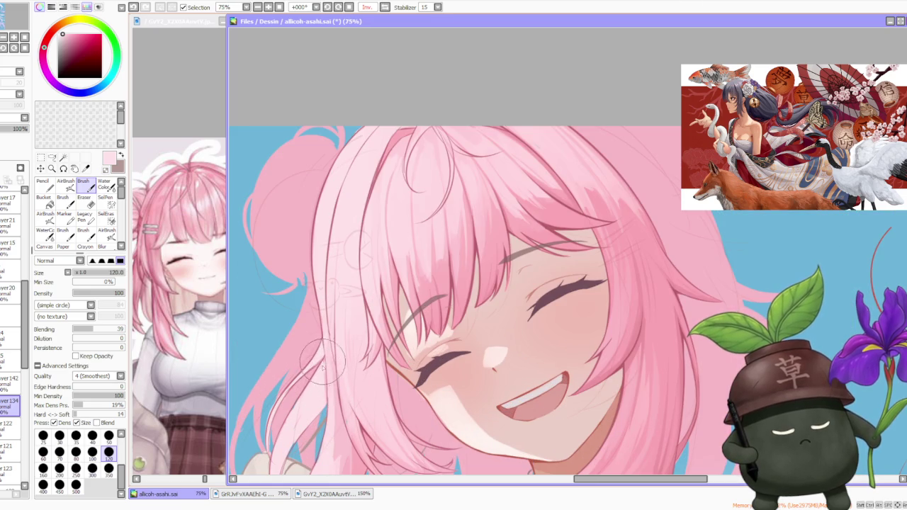
scroll(311, 388, down, 1)
scroll(312, 382, up, 3)
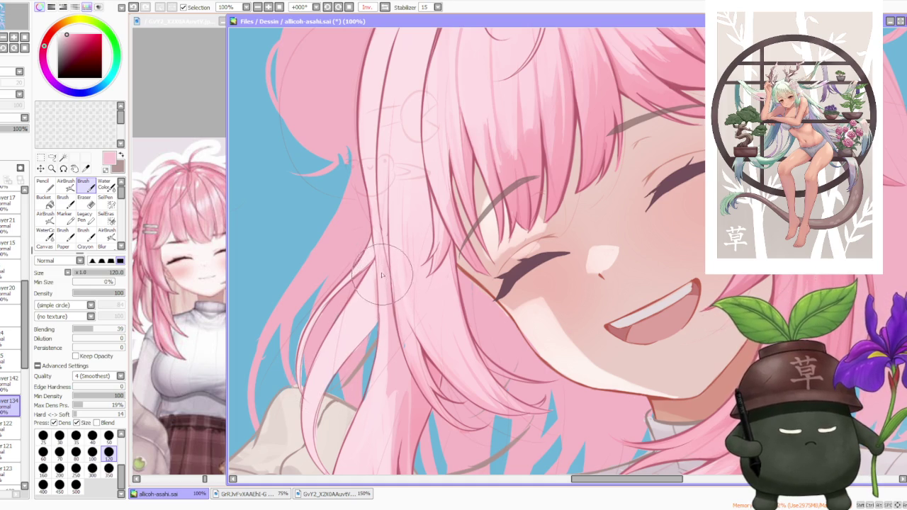
scroll(376, 305, down, 2)
scroll(361, 333, up, 1)
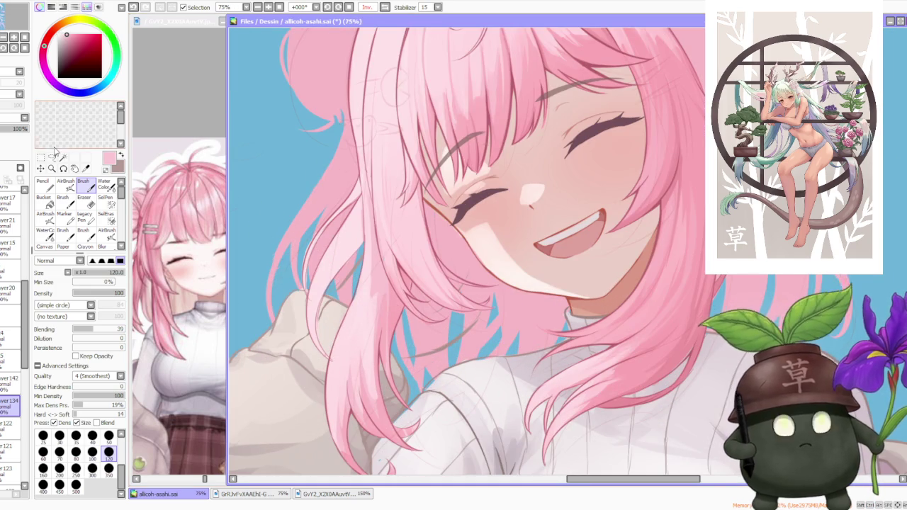
scroll(425, 298, down, 1)
scroll(426, 298, left, 2)
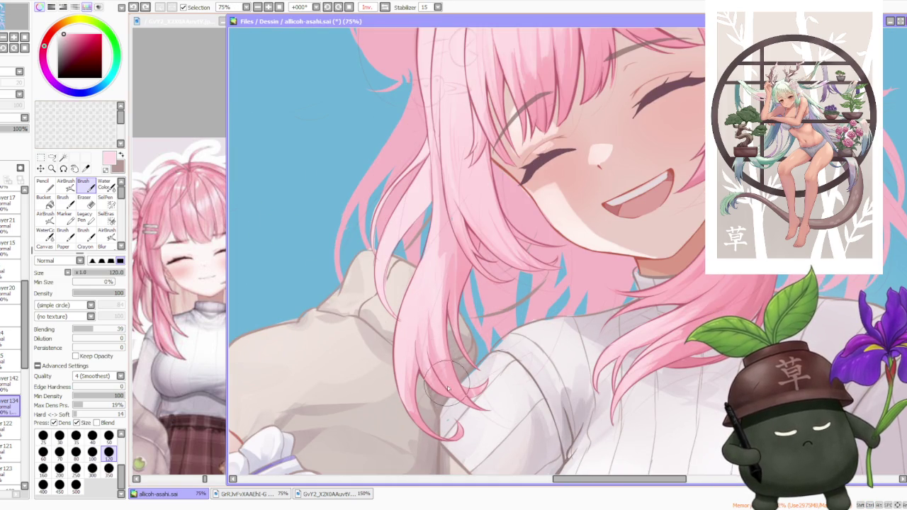
Step: Paint new saturated-pink strands over the hair near the shoulder and the lower hair tip
alt+click(436, 357)
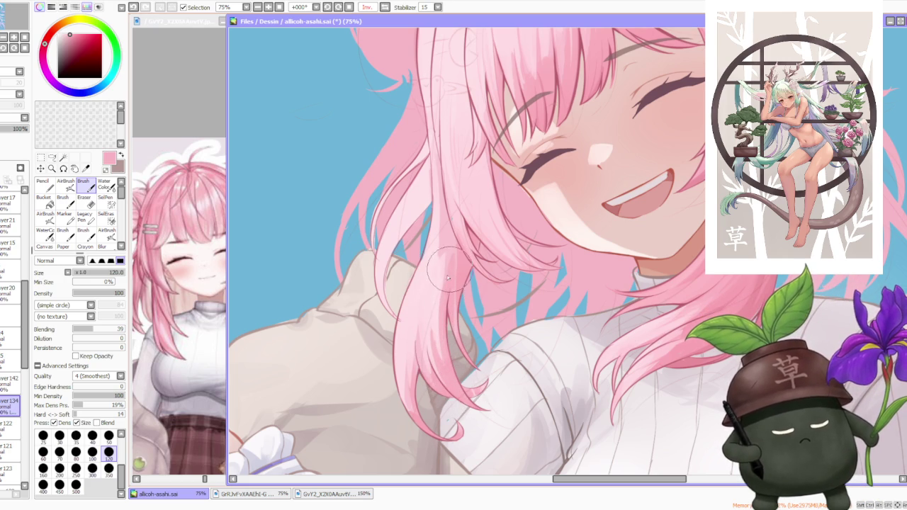
drag(441, 359, 451, 273)
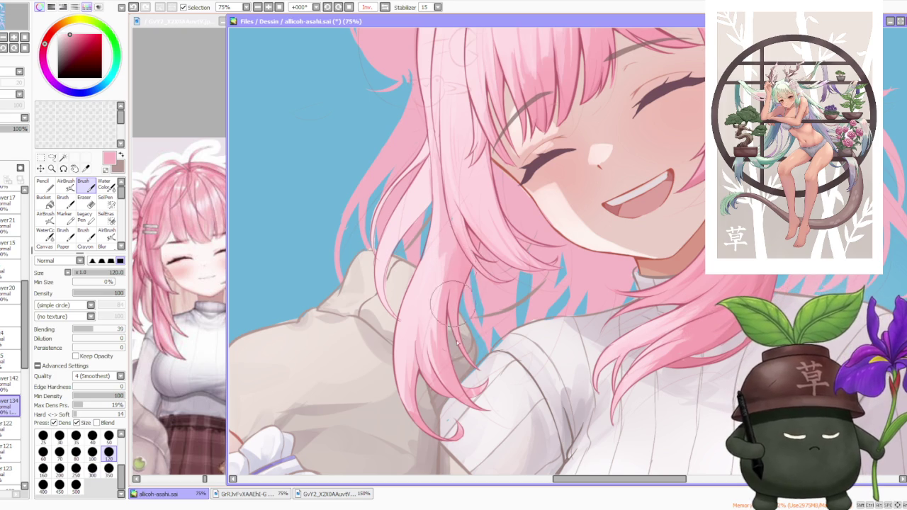
scroll(469, 351, down, 1)
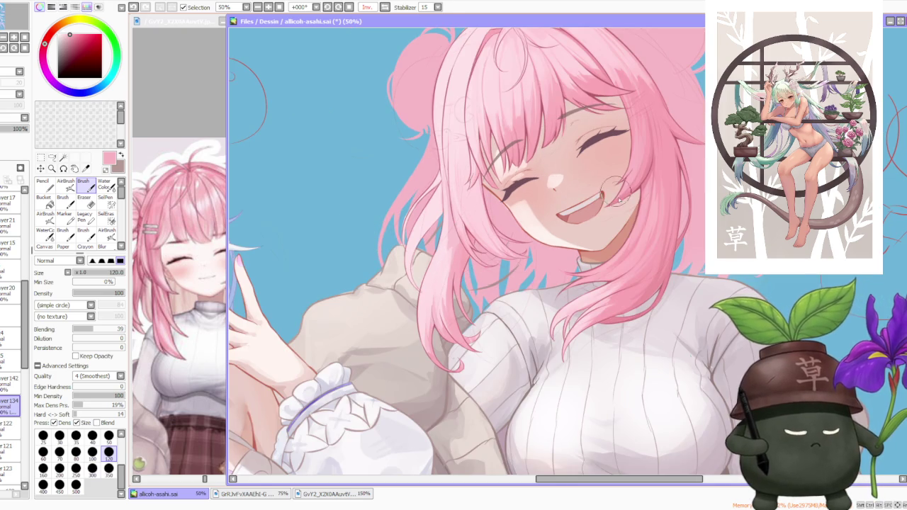
scroll(622, 193, up, 1)
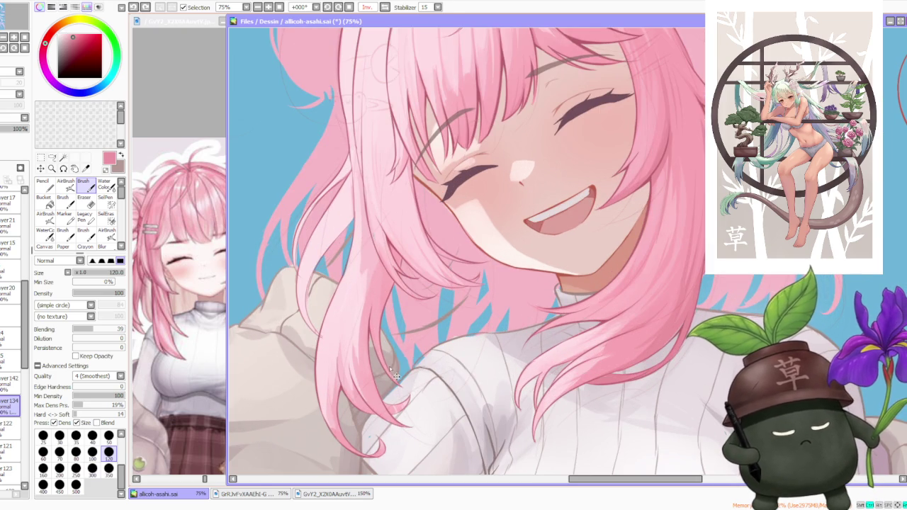
drag(383, 389, 398, 413)
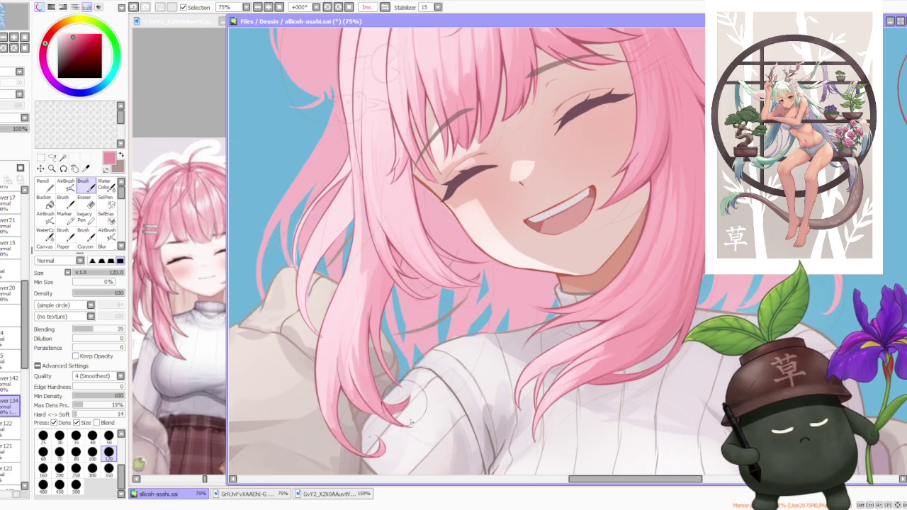
drag(355, 312, 397, 418)
drag(347, 375, 393, 415)
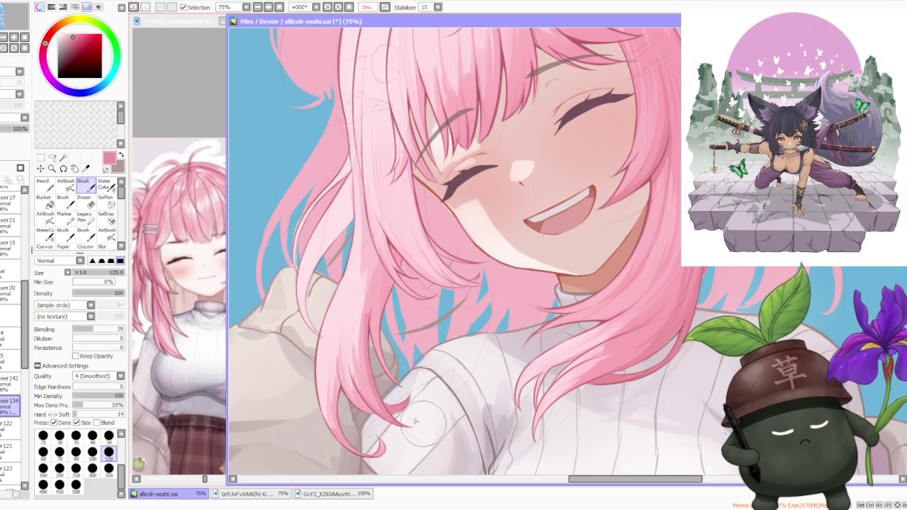
drag(351, 340, 407, 425)
Step: Add pale pink highlights to the lower strand, deepen the tip, and repaint the strand edge
alt+click(354, 347)
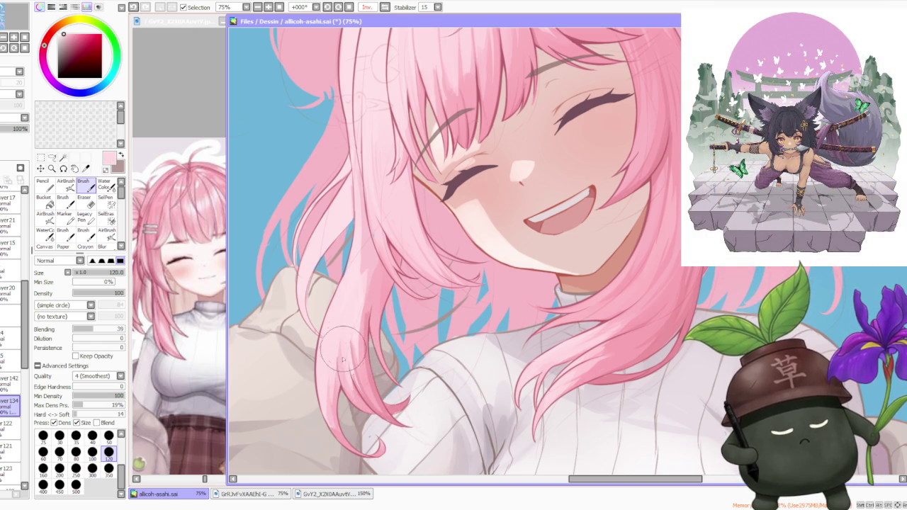
mouse_move(345, 333)
mouse_down()
mouse_move(368, 397)
mouse_move(358, 377)
mouse_up()
alt+click(361, 386)
drag(370, 412, 342, 368)
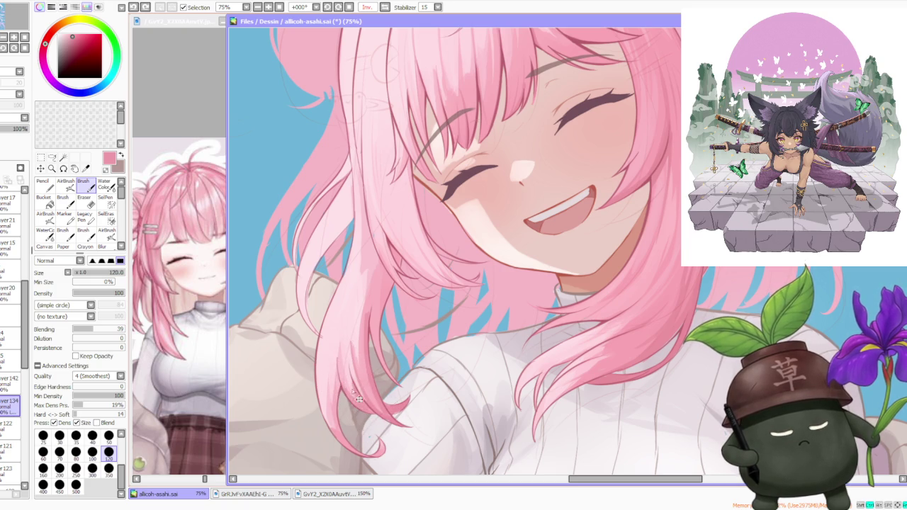
alt+click(347, 365)
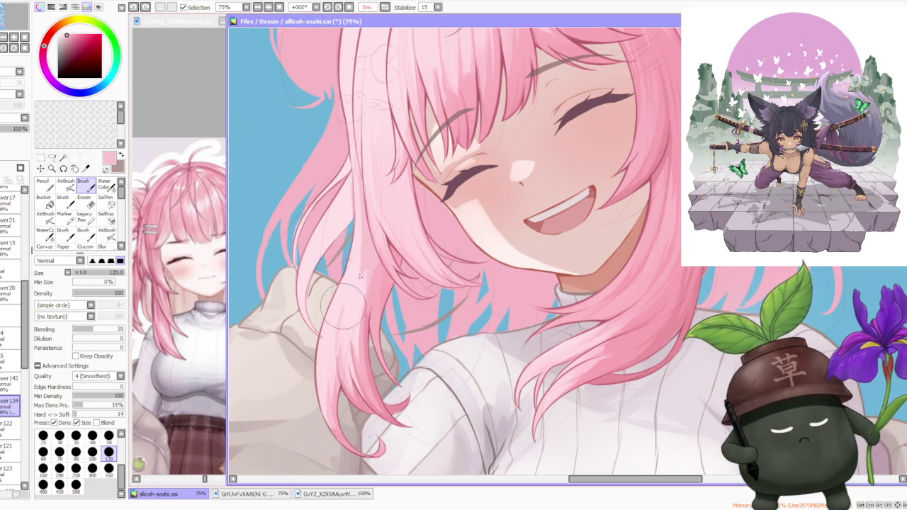
alt+click(345, 336)
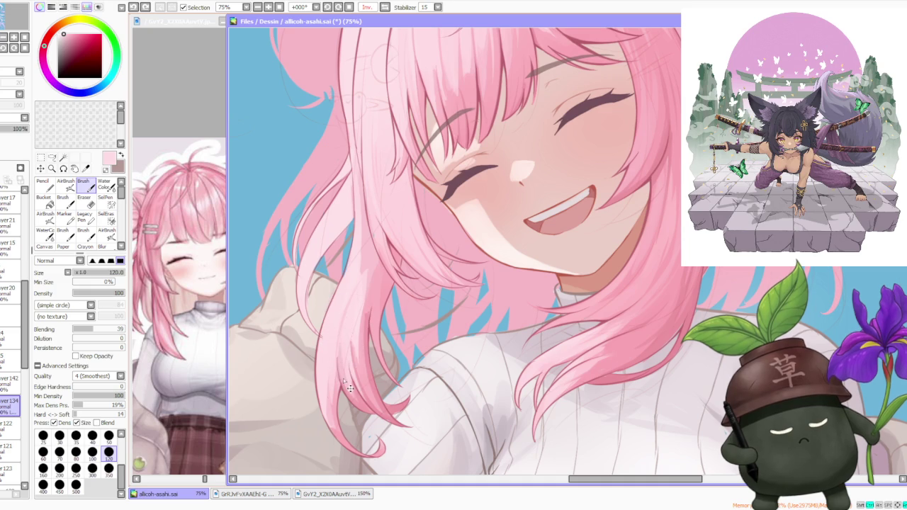
alt+click(334, 365)
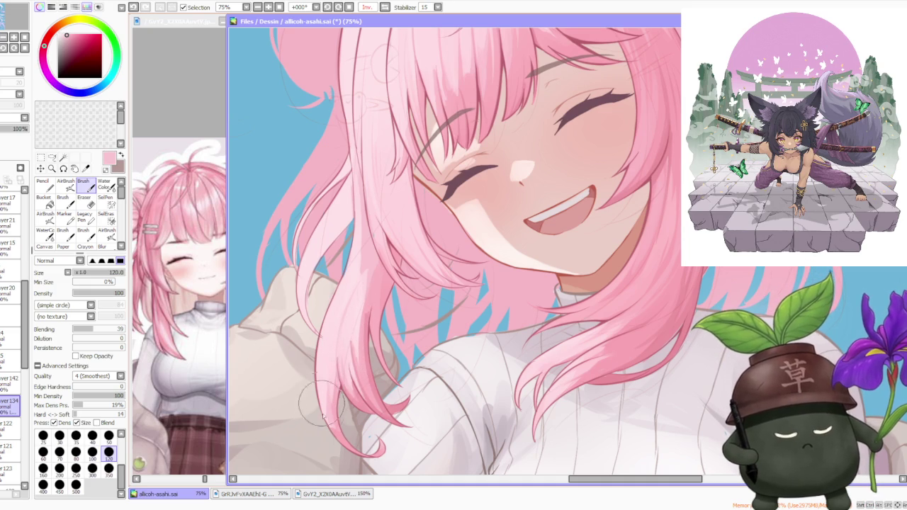
key(ctrl+z)
key(ctrl+z)
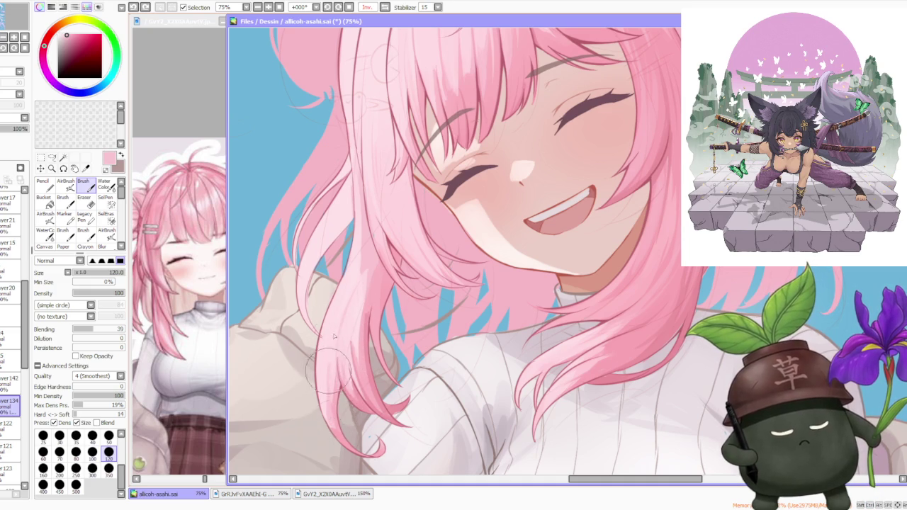
drag(329, 414, 329, 391)
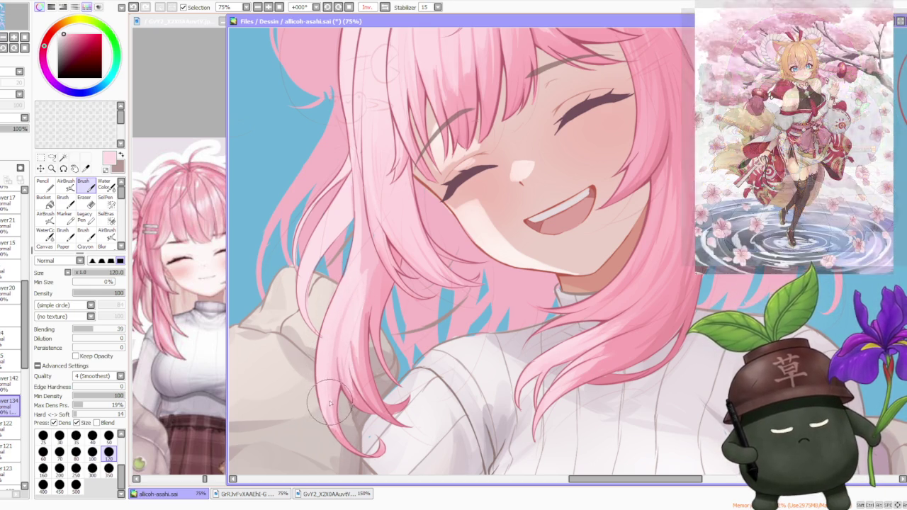
Step: Add a faint pink stroke along the strand, undoing and redoing strokes to compare
drag(333, 339, 357, 297)
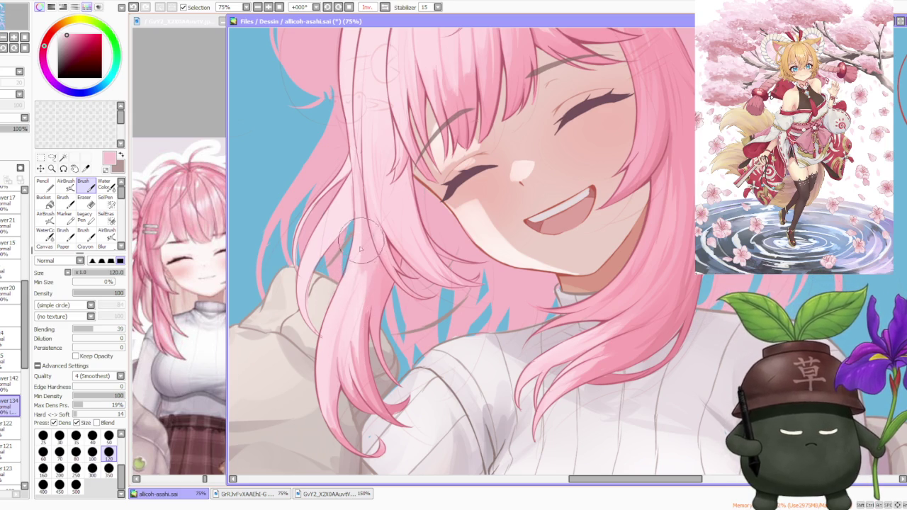
key(ctrl+z)
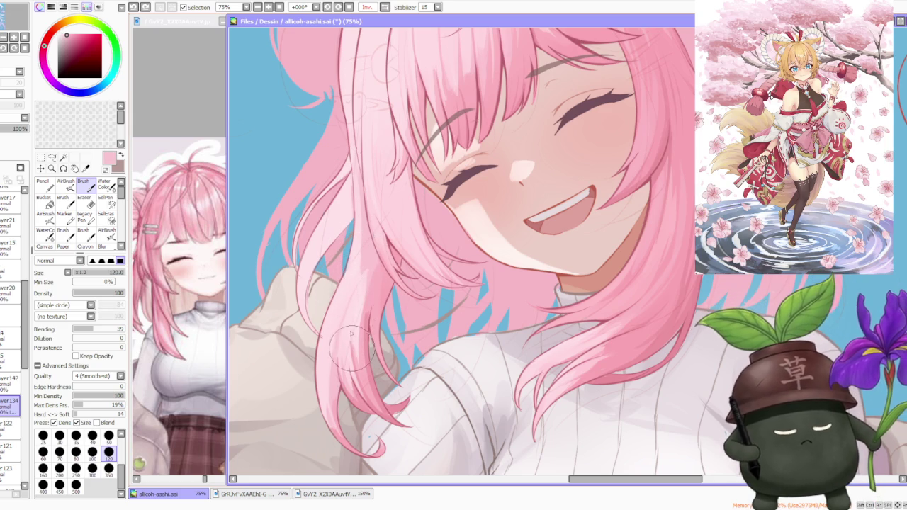
alt+click(351, 347)
drag(356, 380, 353, 333)
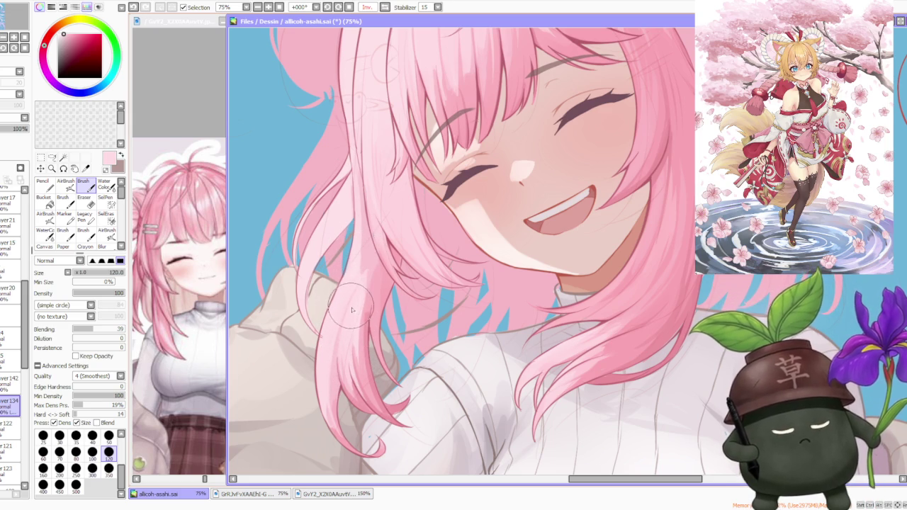
scroll(364, 249, down, 3)
scroll(367, 245, up, 3)
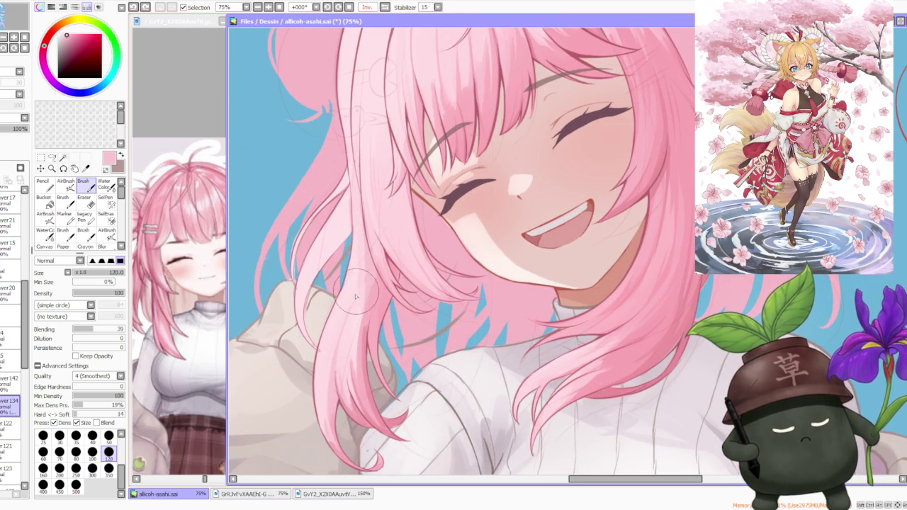
key(ctrl+z)
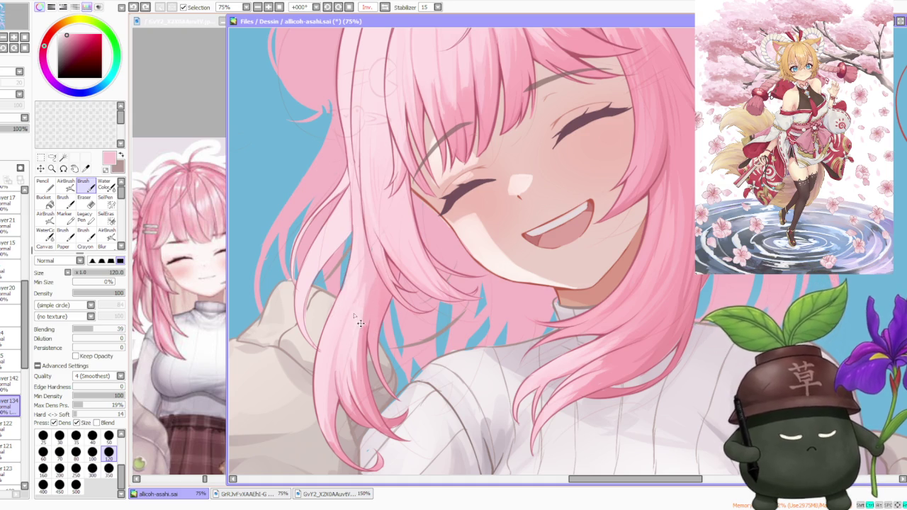
key(ctrl+y)
scroll(353, 313, down, 5)
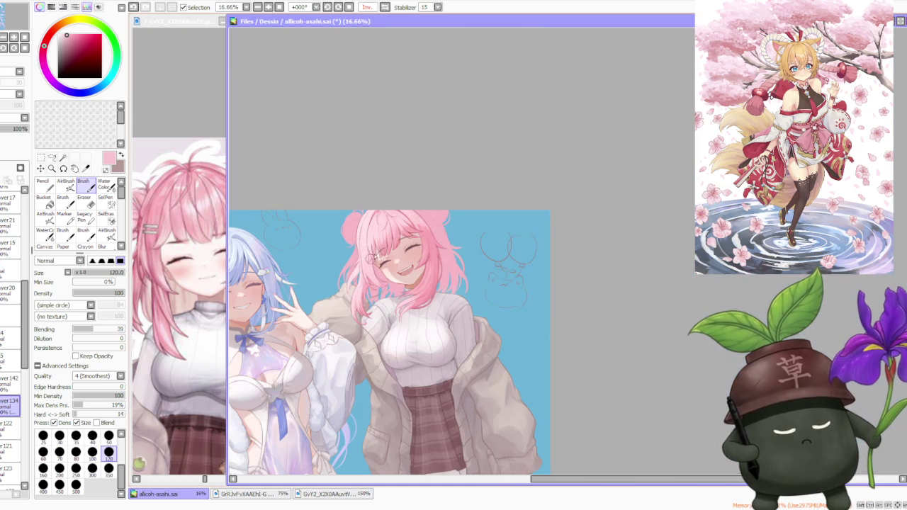
Step: Zoom in on the loose pink strands beside the girl's face
scroll(381, 196, up, 2)
scroll(380, 226, up, 1)
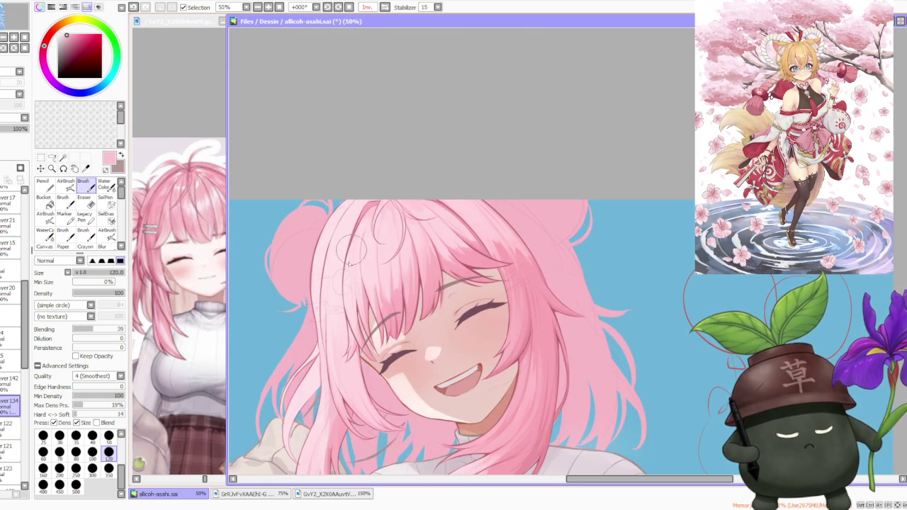
scroll(338, 377, up, 1)
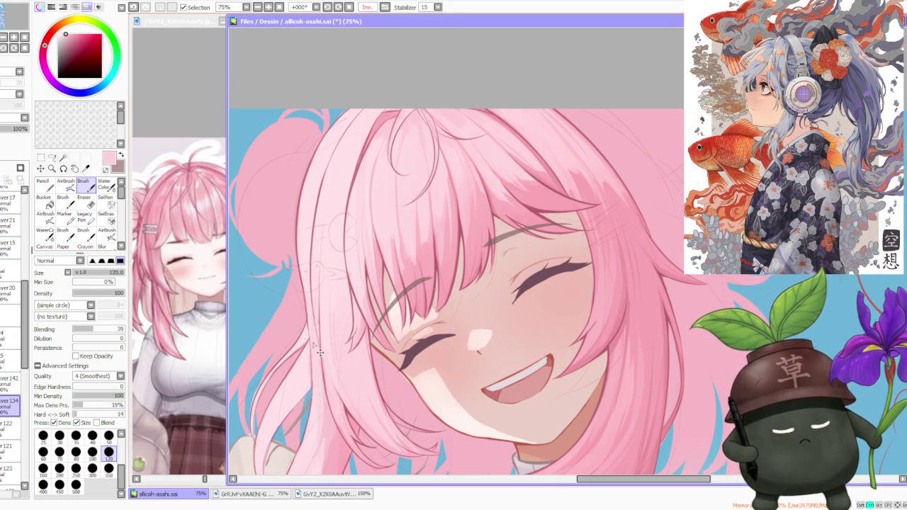
scroll(316, 347, down, 3)
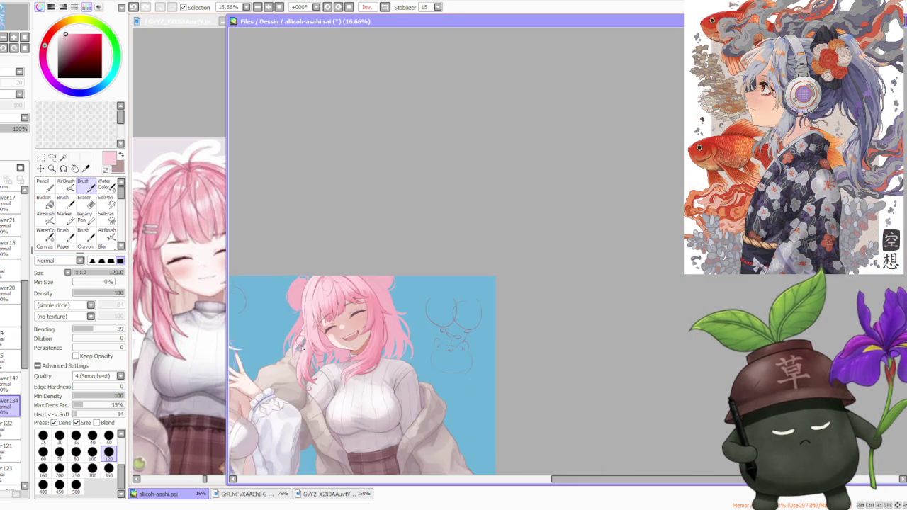
scroll(312, 343, up, 1)
scroll(305, 340, down, 1)
scroll(300, 339, up, 3)
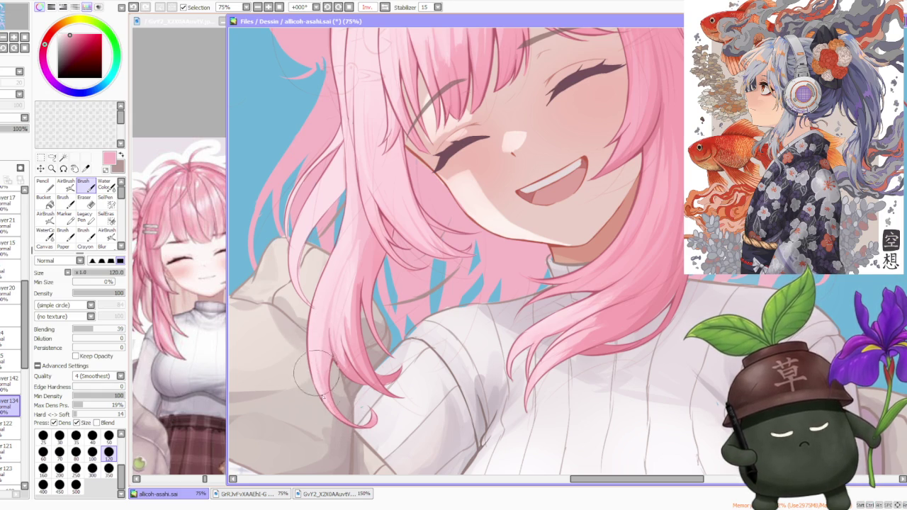
Step: Dab a small pink stroke onto the hair beside the face and zoom to check it
click(334, 402)
scroll(330, 315, down, 2)
scroll(340, 311, up, 2)
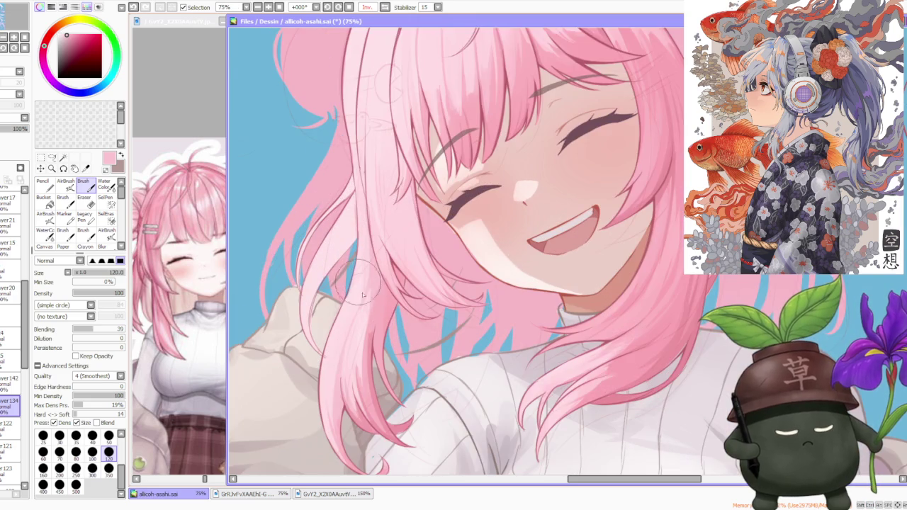
scroll(347, 277, down, 1)
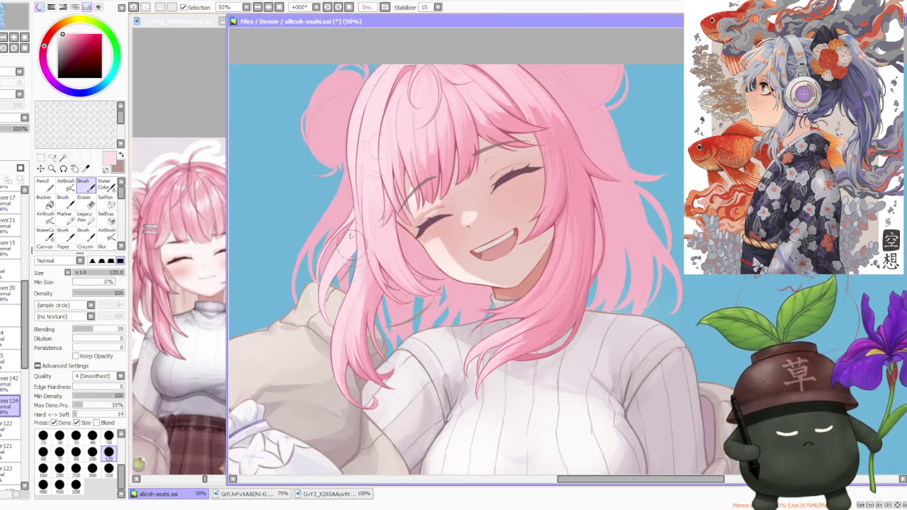
scroll(346, 251, up, 1)
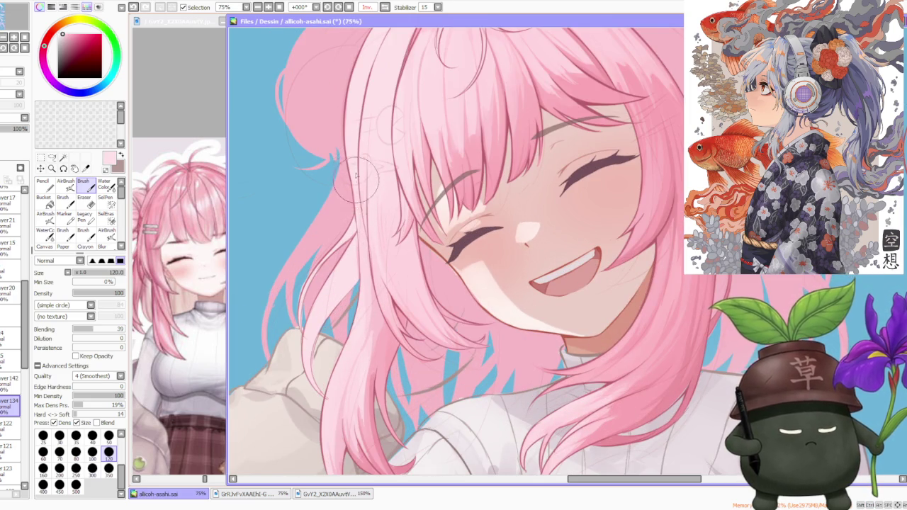
scroll(356, 177, down, 3)
scroll(375, 133, down, 1)
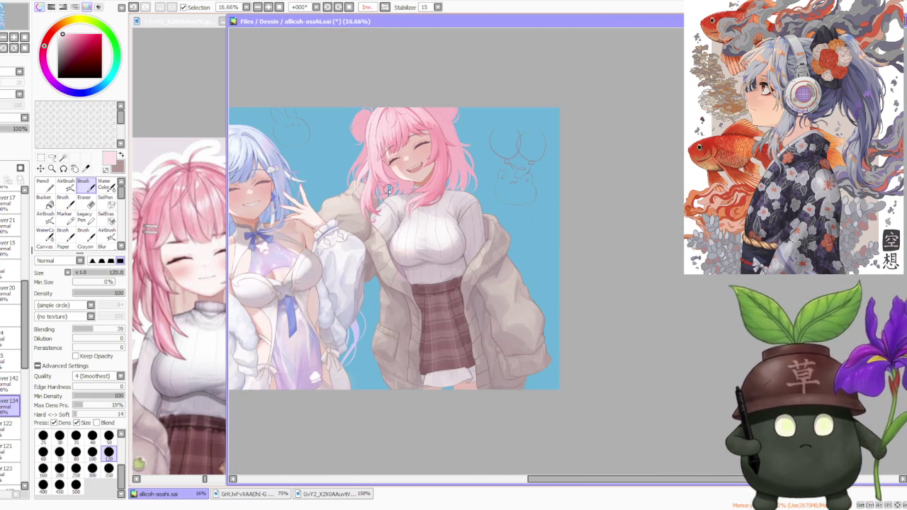
scroll(388, 190, down, 1)
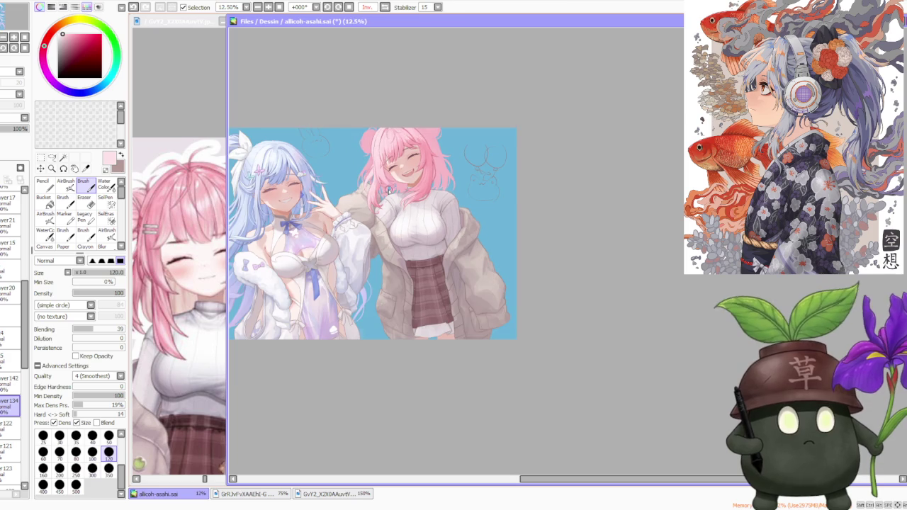
Step: Flip the canvas back to normal view, with the pink-haired girl on the left
click(365, 8)
scroll(376, 297, up, 1)
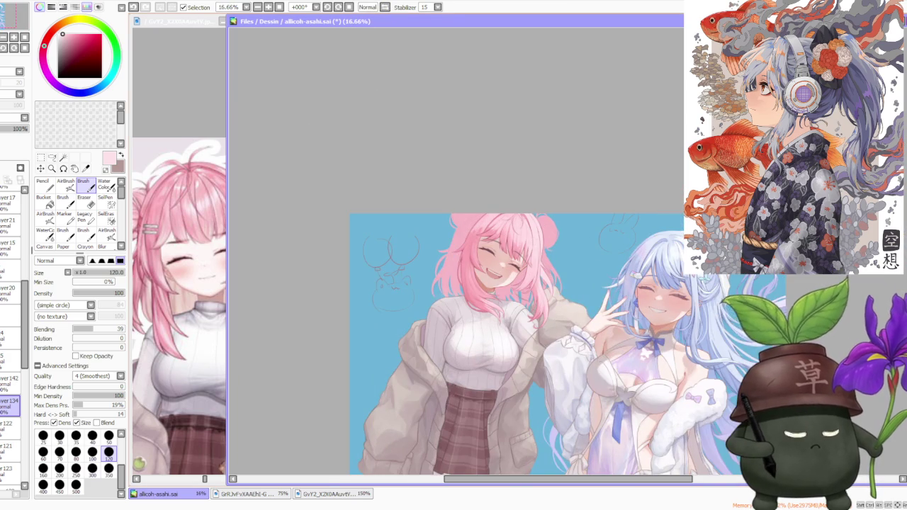
scroll(459, 192, up, 1)
scroll(460, 192, down, 1)
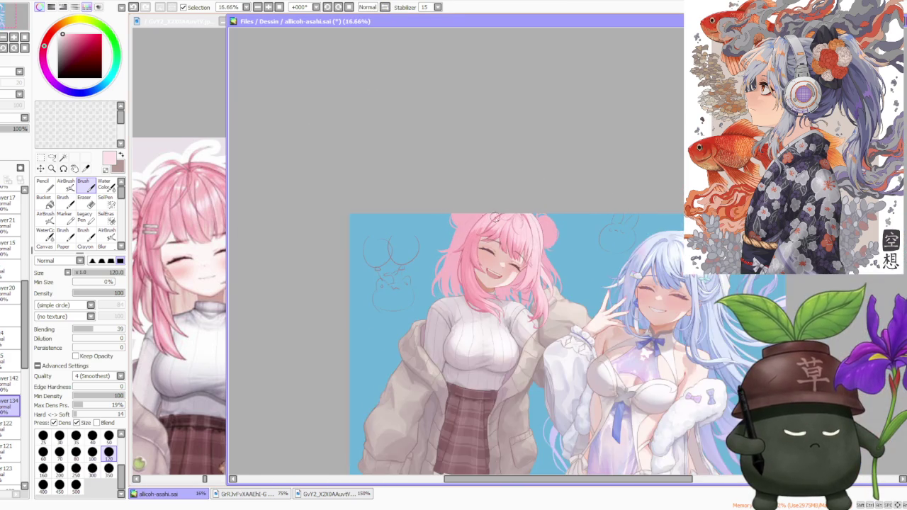
scroll(556, 251, up, 1)
scroll(488, 210, up, 3)
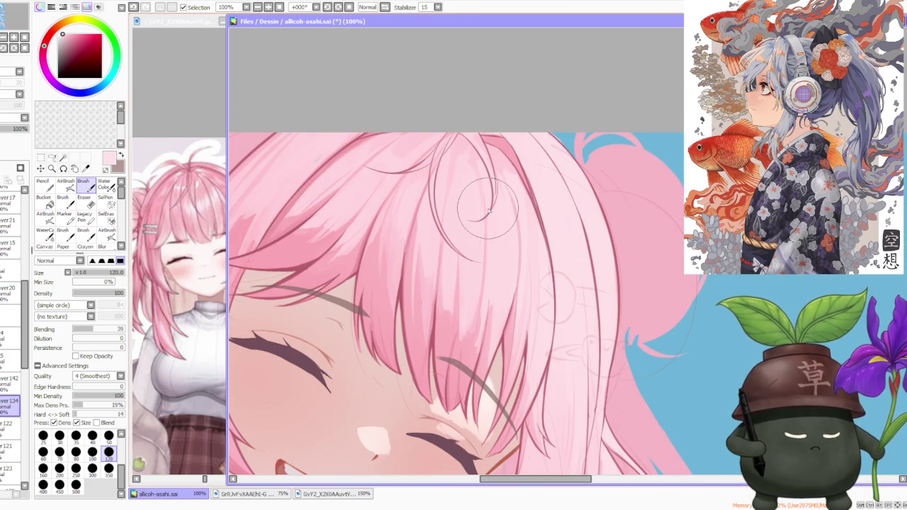
scroll(487, 210, down, 3)
scroll(644, 242, up, 2)
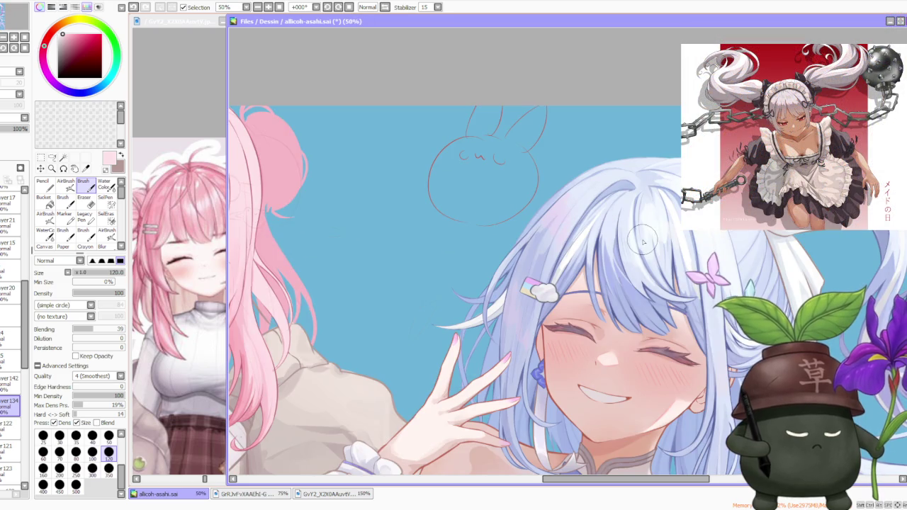
Step: Zoom in and out to inspect the pink hair strands' outer edge
scroll(636, 236, down, 3)
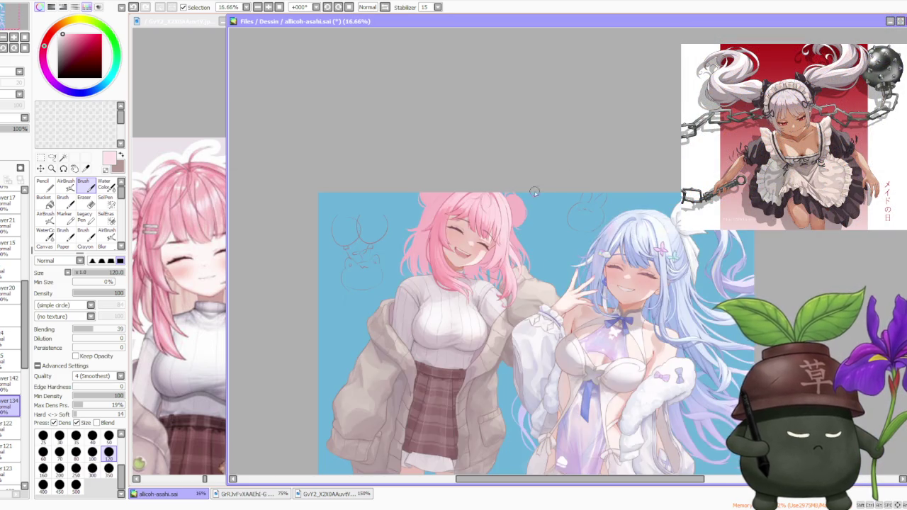
scroll(510, 186, up, 3)
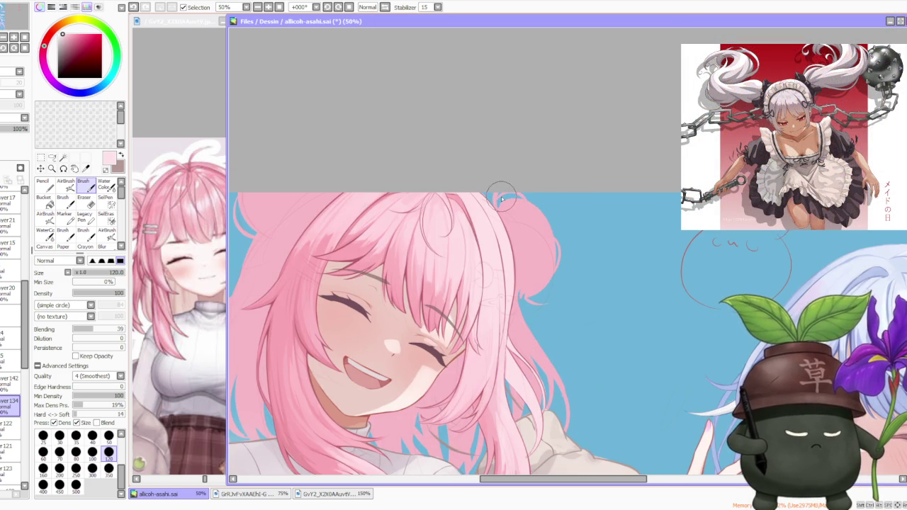
scroll(428, 290, up, 1)
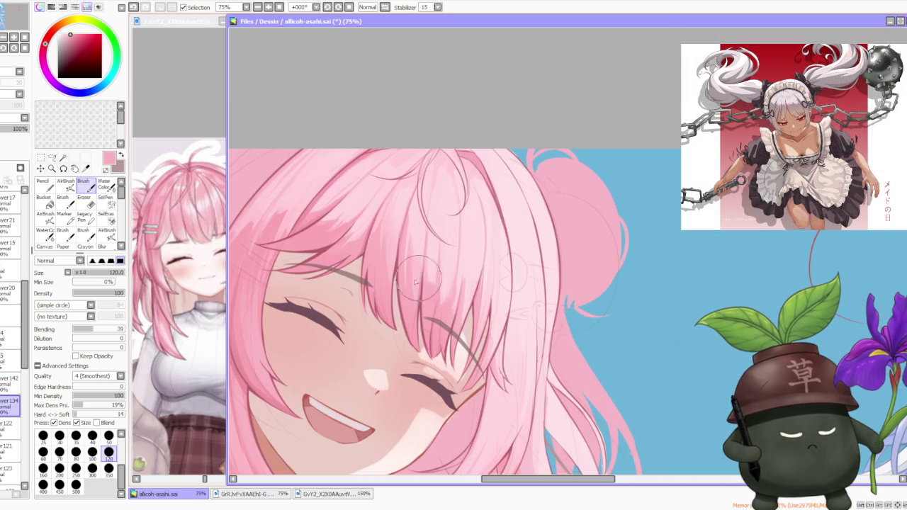
scroll(431, 329, up, 1)
scroll(440, 315, down, 4)
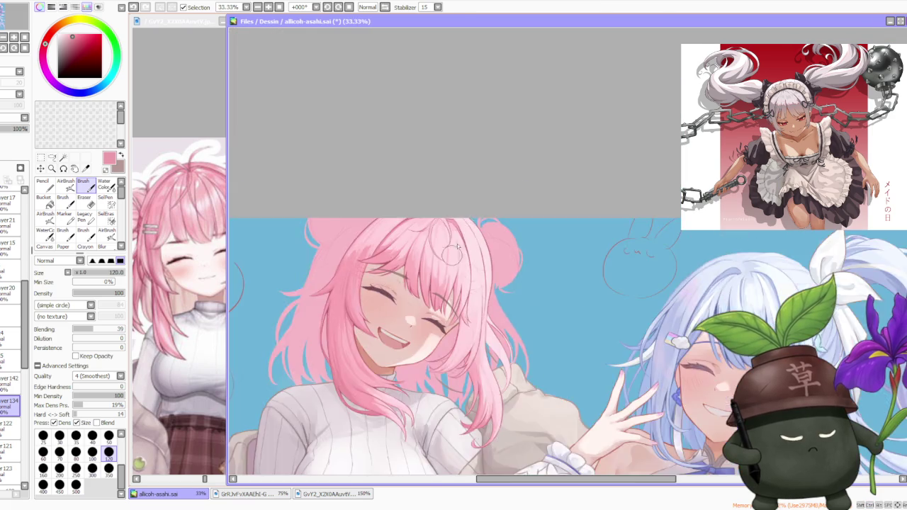
scroll(447, 306, up, 3)
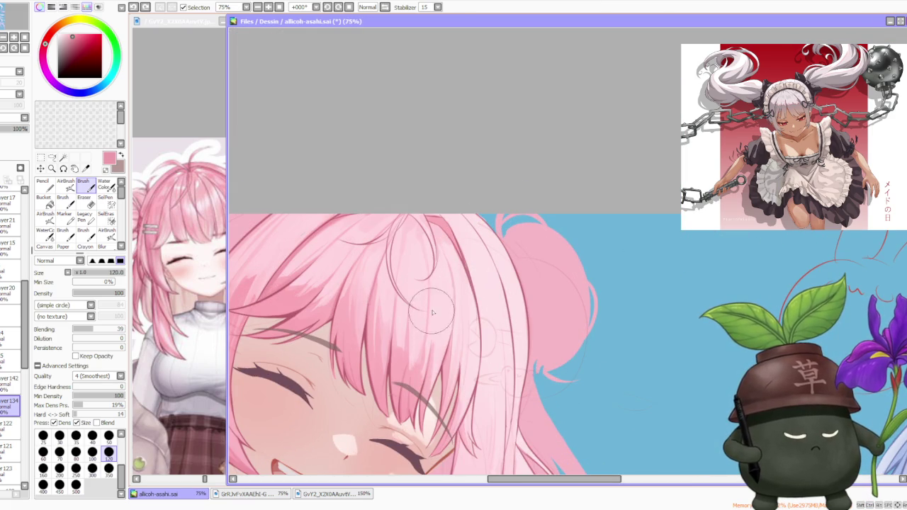
scroll(453, 319, down, 2)
scroll(489, 290, up, 1)
scroll(496, 287, down, 3)
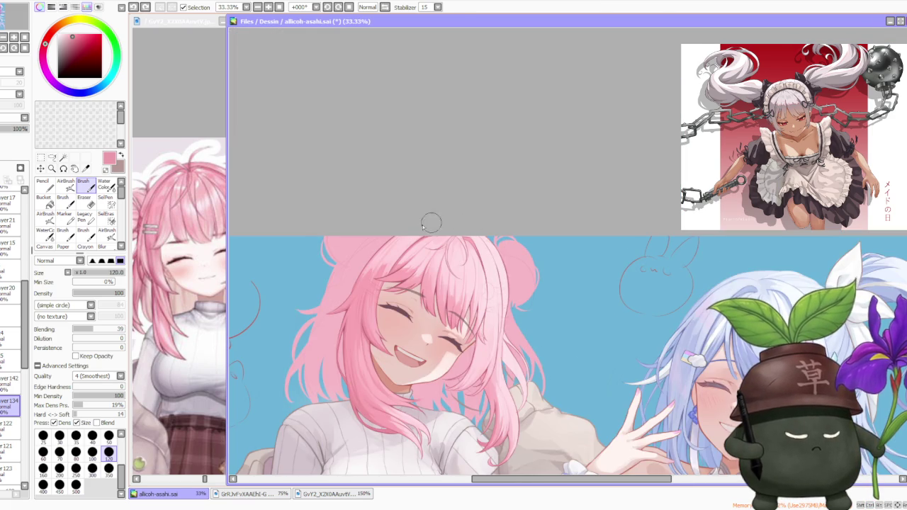
scroll(423, 227, up, 1)
scroll(375, 275, up, 1)
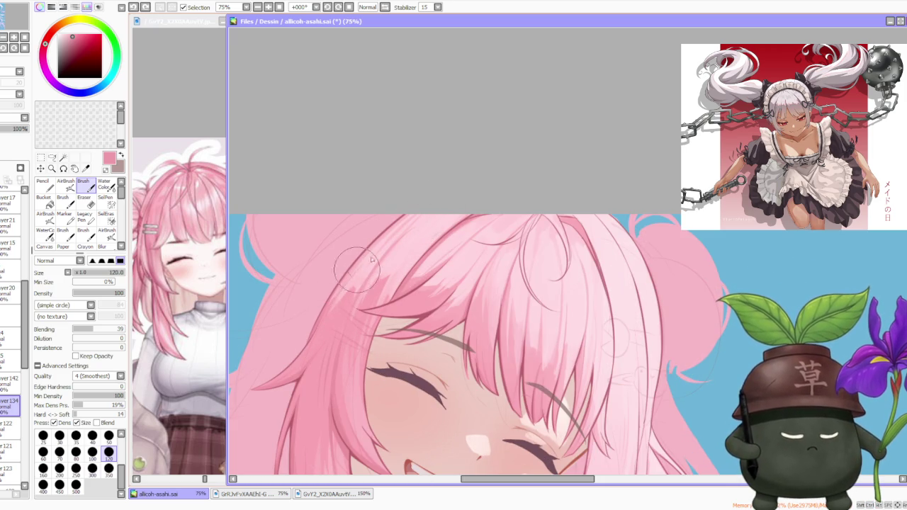
scroll(383, 290, down, 2)
scroll(407, 264, up, 1)
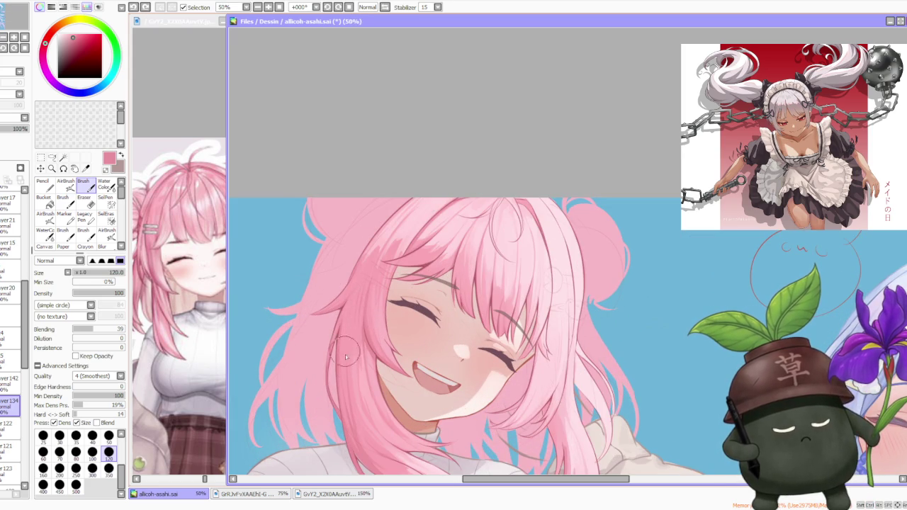
scroll(348, 327, up, 2)
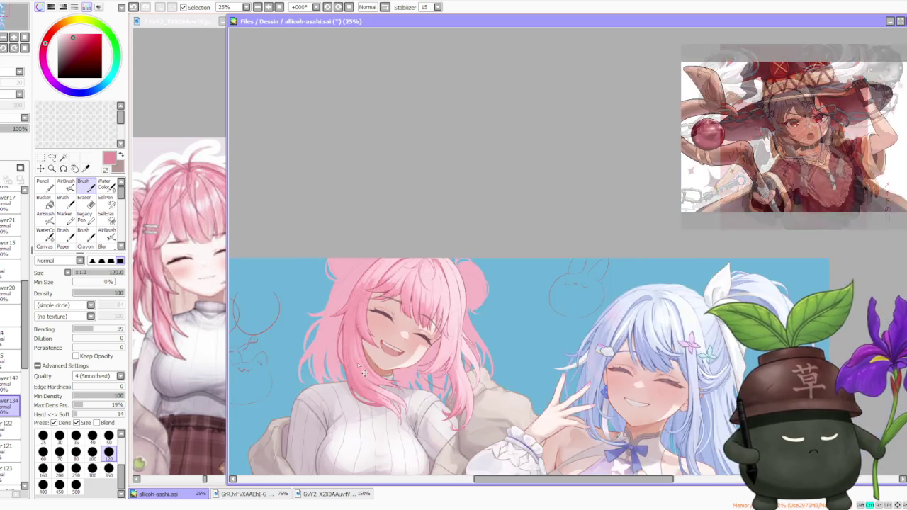
Step: Undo the last two hair strokes
key(ctrl+z)
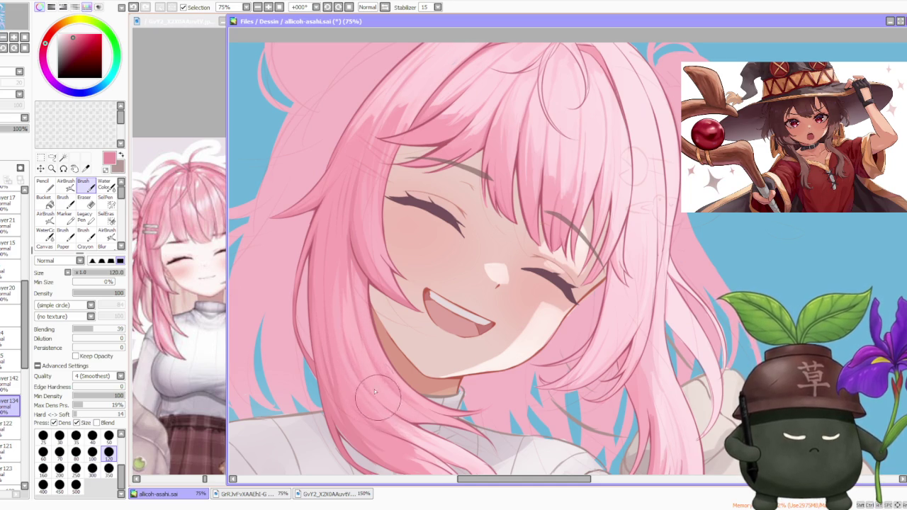
scroll(369, 396, down, 2)
scroll(369, 372, up, 2)
key(ctrl+z)
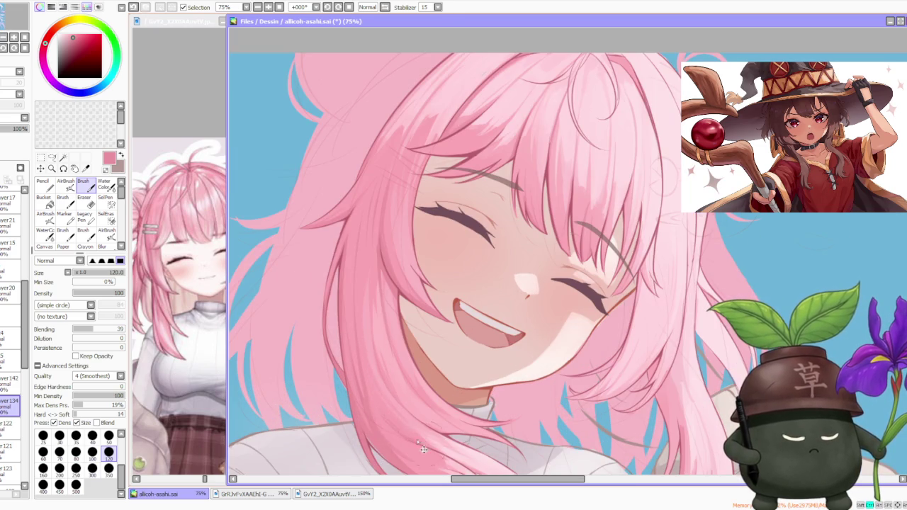
Step: Scroll the layer panel and make Layer 133 the active layer instead of Layer 134
scroll(362, 370, down, 3)
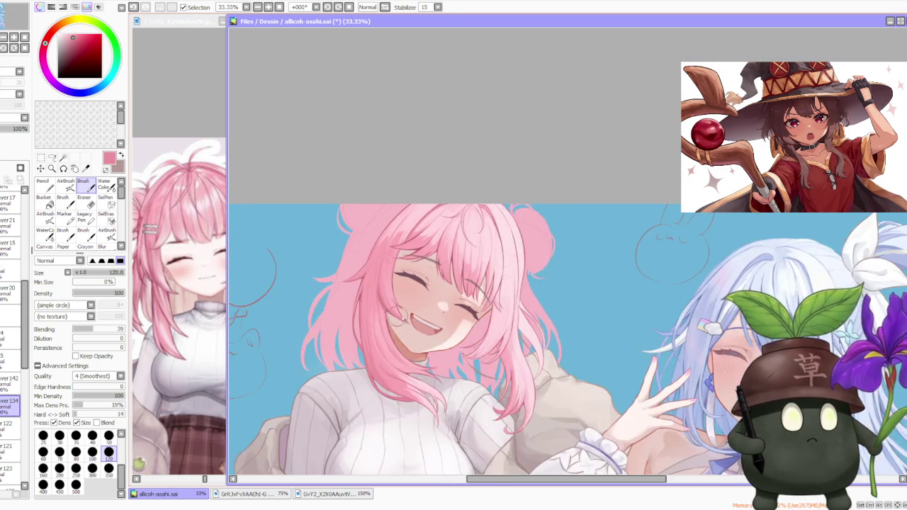
scroll(425, 370, down, 2)
scroll(438, 341, down, 2)
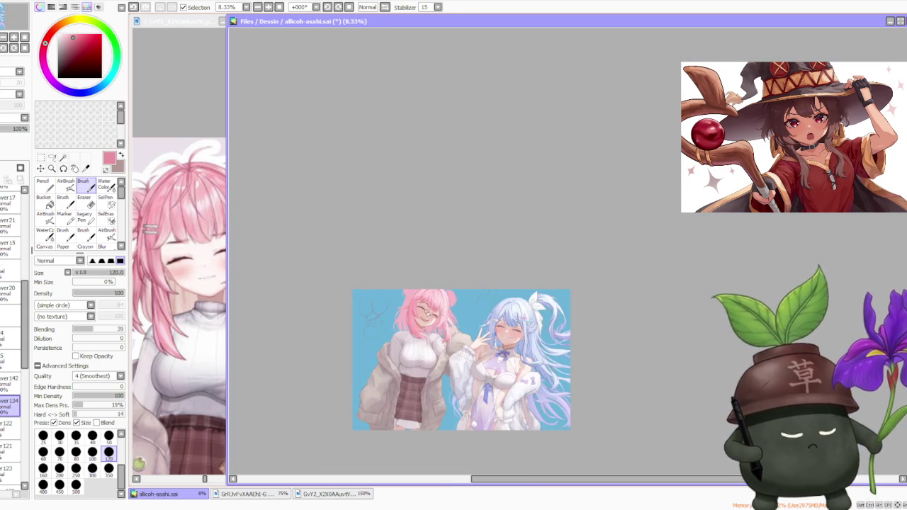
scroll(433, 283, up, 3)
scroll(433, 224, up, 1)
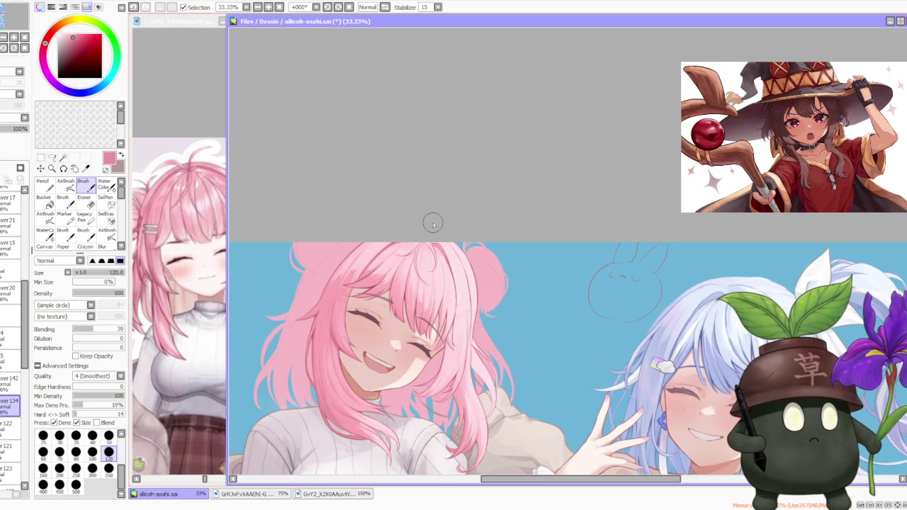
scroll(433, 225, down, 2)
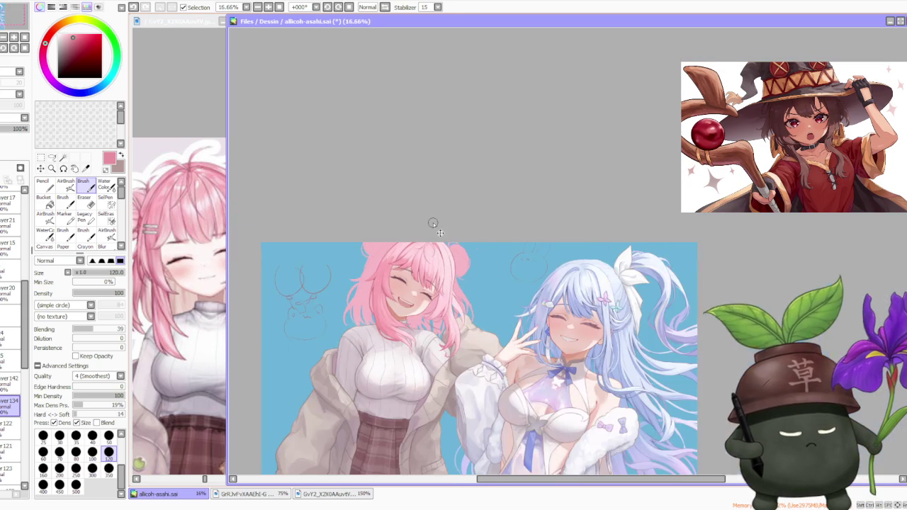
scroll(433, 224, up, 2)
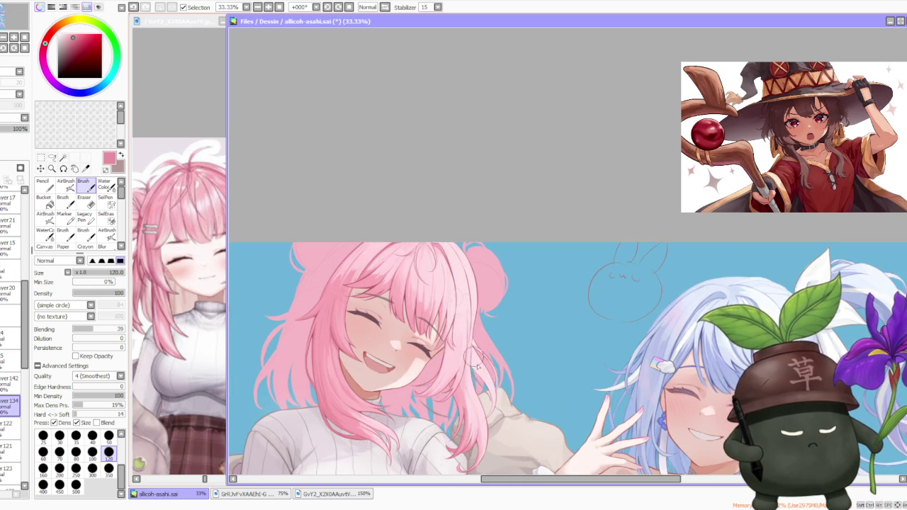
scroll(478, 366, up, 3)
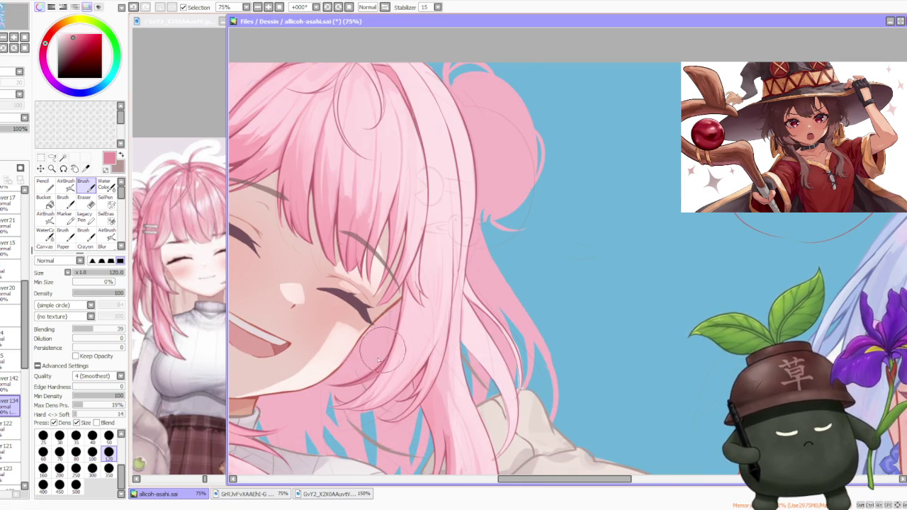
scroll(390, 330, down, 4)
scroll(400, 347, up, 2)
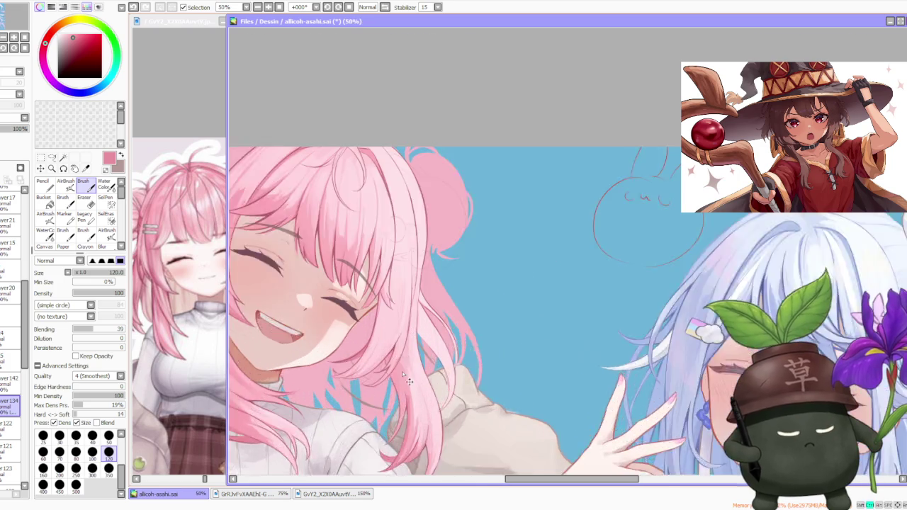
scroll(401, 348, up, 2)
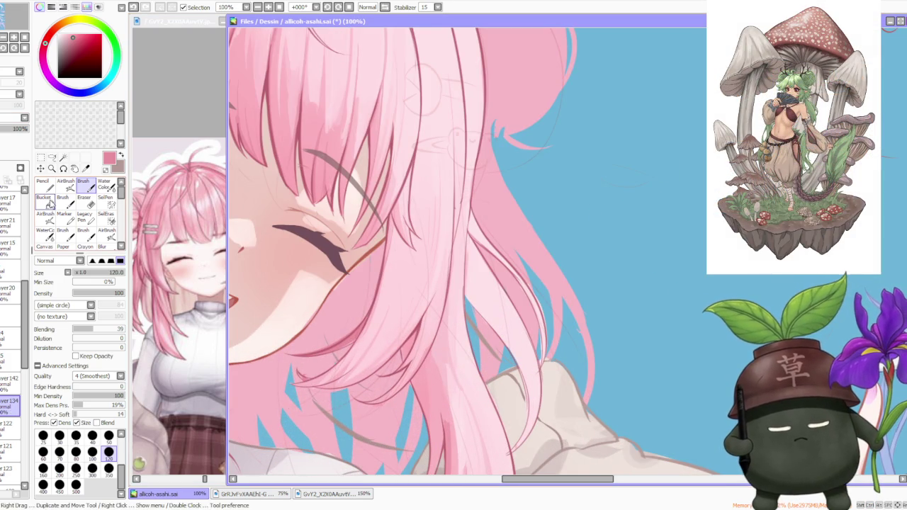
scroll(14, 376, up, 2)
click(11, 387)
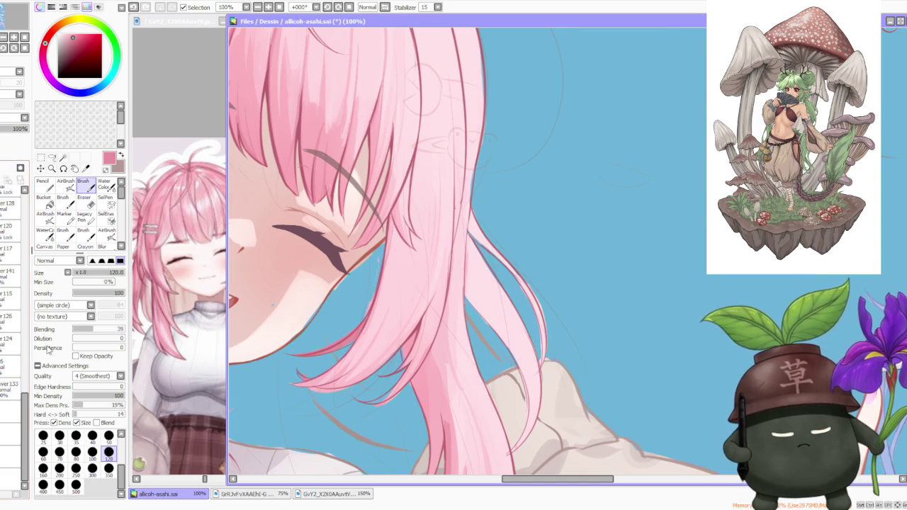
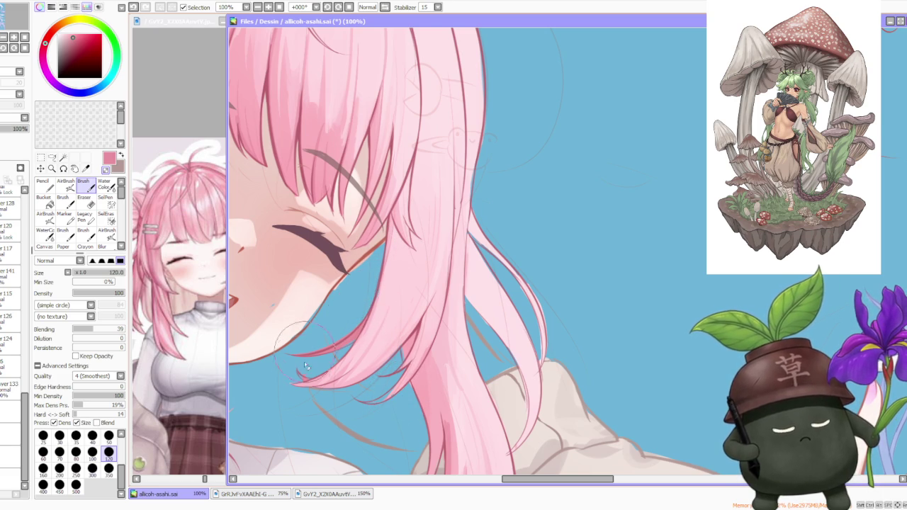
Step: Rotate the canvas view to suit strokes along the pink hair strand tips
scroll(304, 362, up, 2)
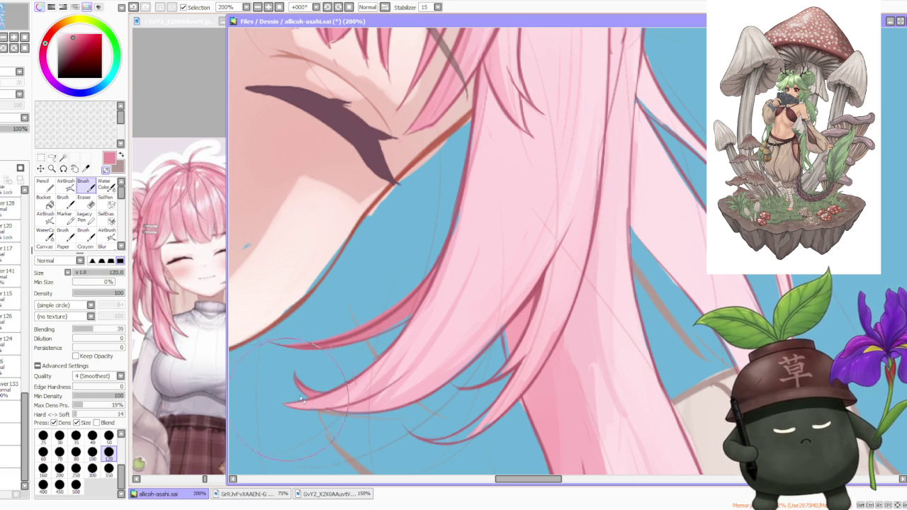
scroll(301, 401, down, 3)
click(327, 7)
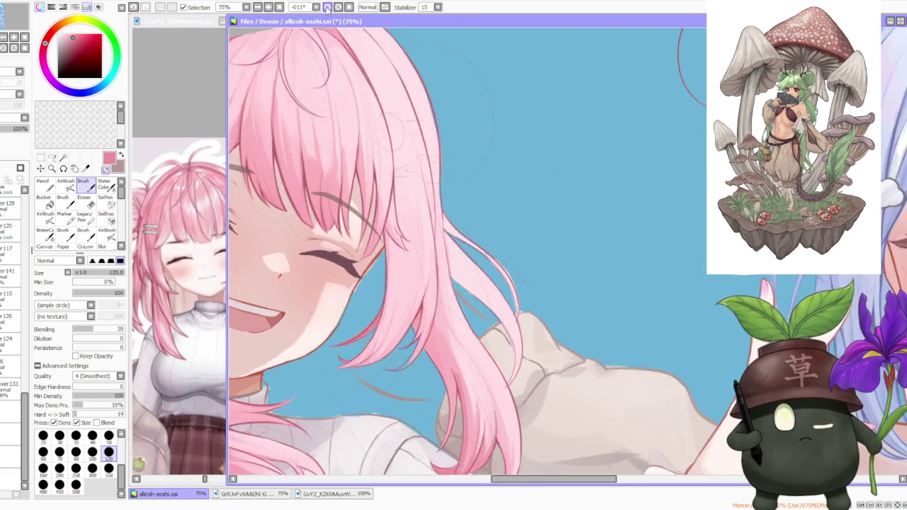
scroll(362, 100, down, 1)
scroll(402, 292, up, 3)
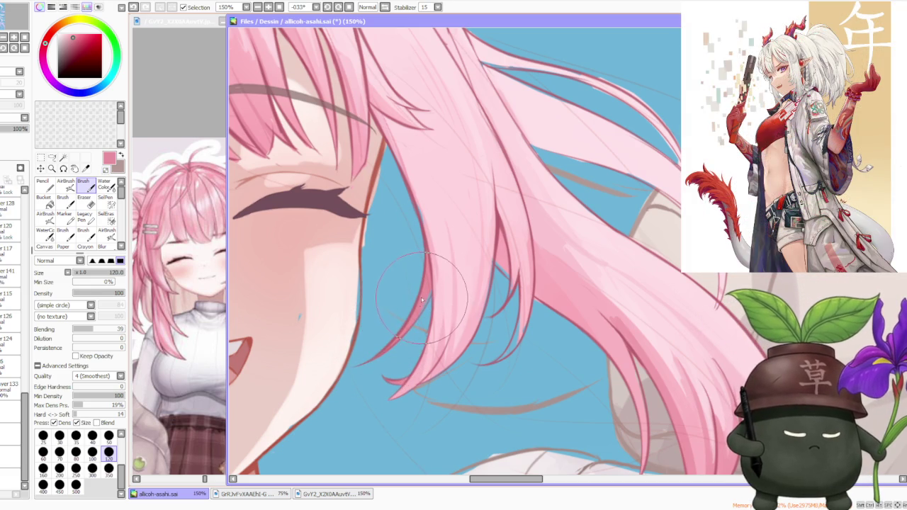
scroll(416, 314, down, 2)
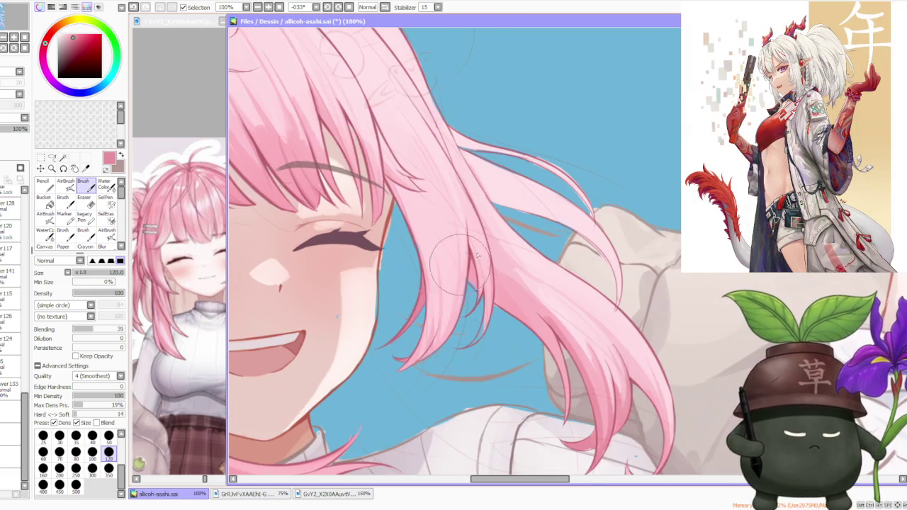
scroll(453, 301, up, 2)
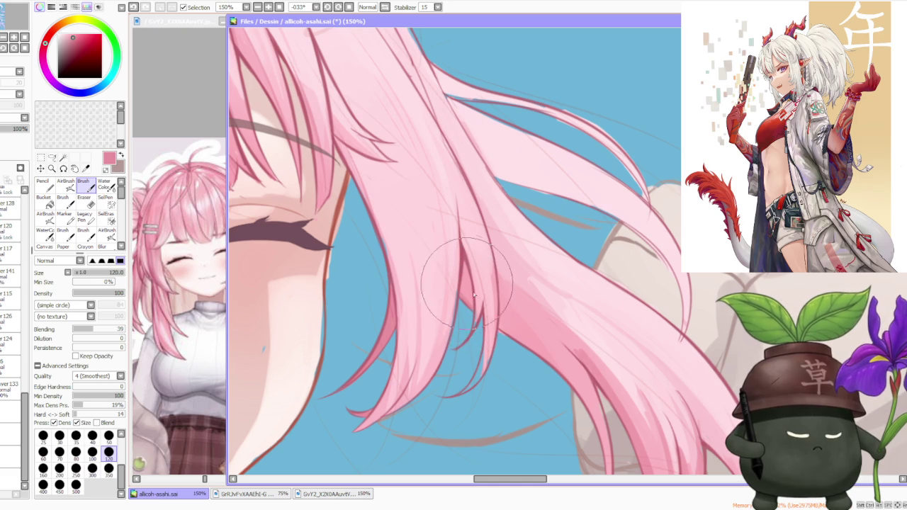
Step: Repaint the hair strand tips in a lighter pink, redoing the stroke more cleanly
alt+click(473, 328)
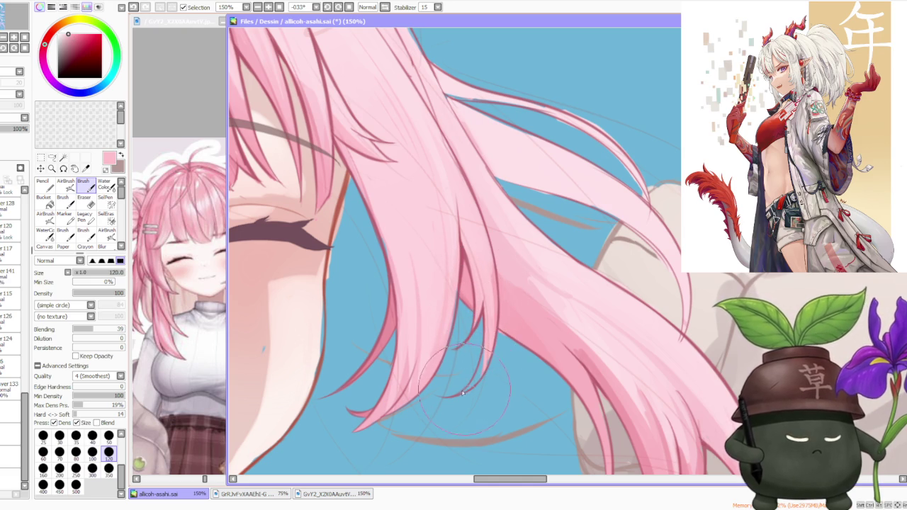
drag(476, 333, 484, 372)
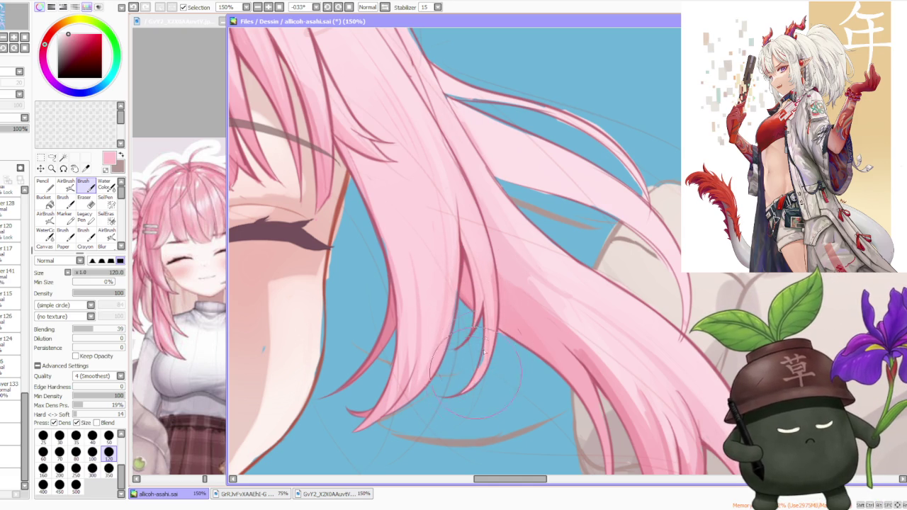
key(ctrl+z)
drag(445, 367, 454, 319)
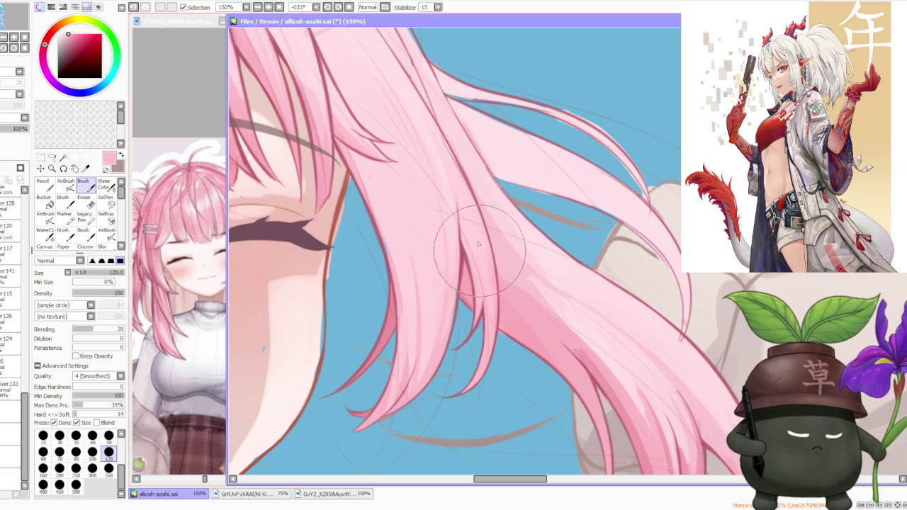
Step: Set the brush size to 50 and zoom in on the strands near the face
click(109, 436)
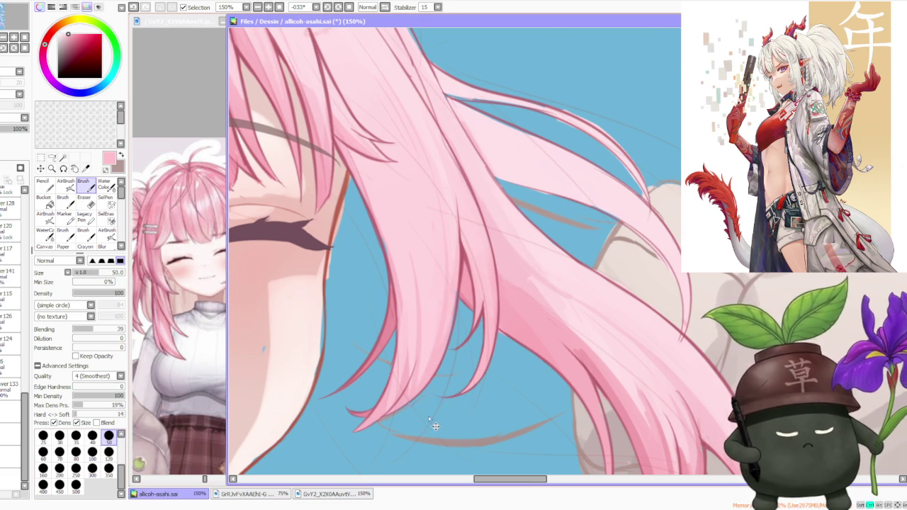
scroll(429, 417, up, 1)
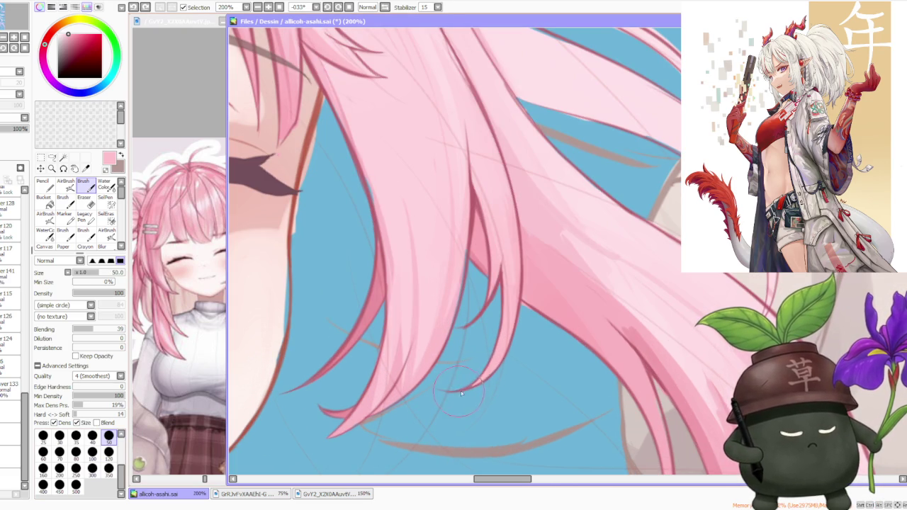
scroll(482, 372, down, 1)
scroll(495, 366, up, 1)
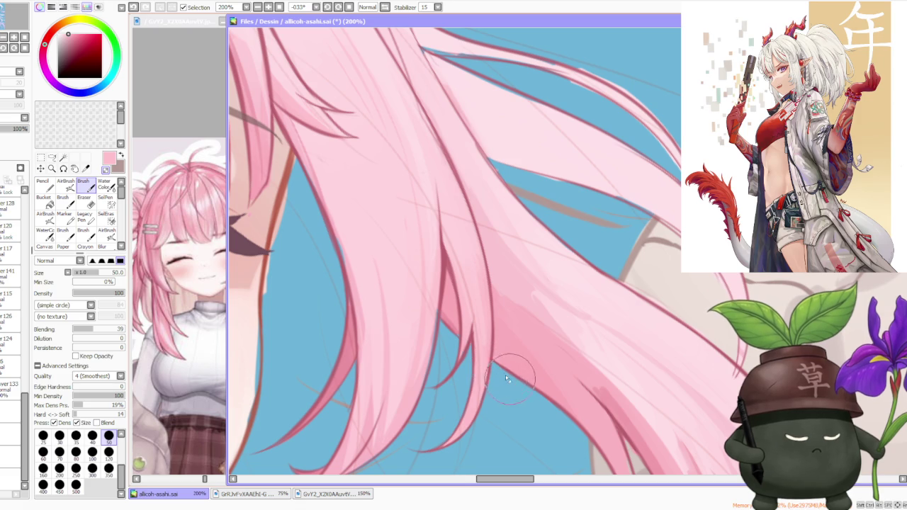
scroll(496, 331, down, 1)
scroll(487, 236, up, 1)
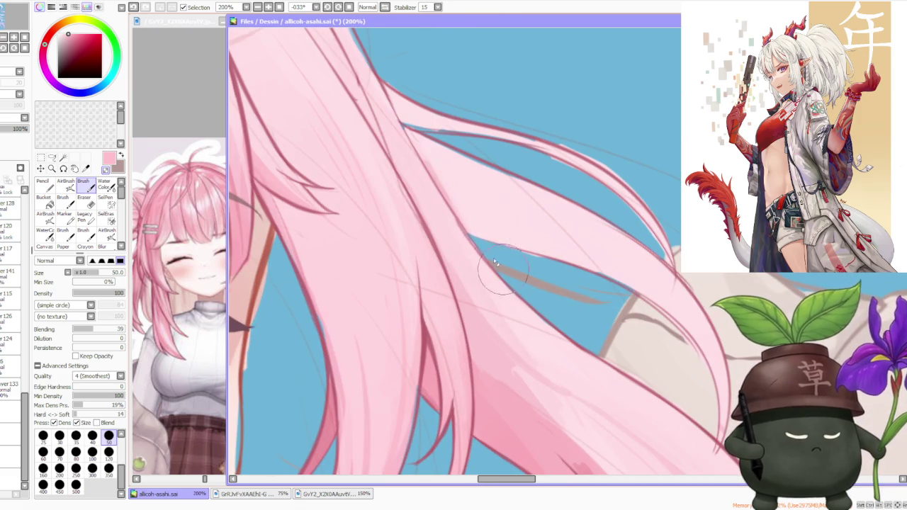
scroll(497, 263, down, 1)
scroll(445, 205, up, 1)
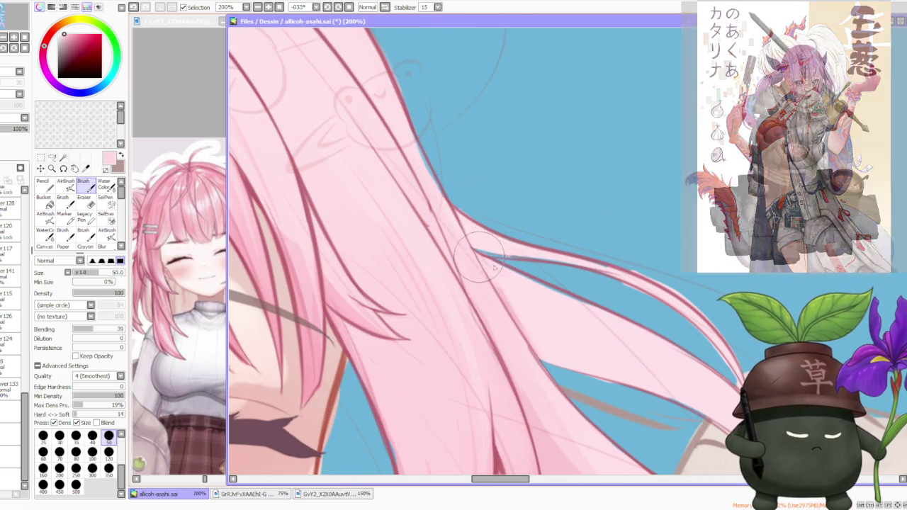
scroll(552, 284, down, 1)
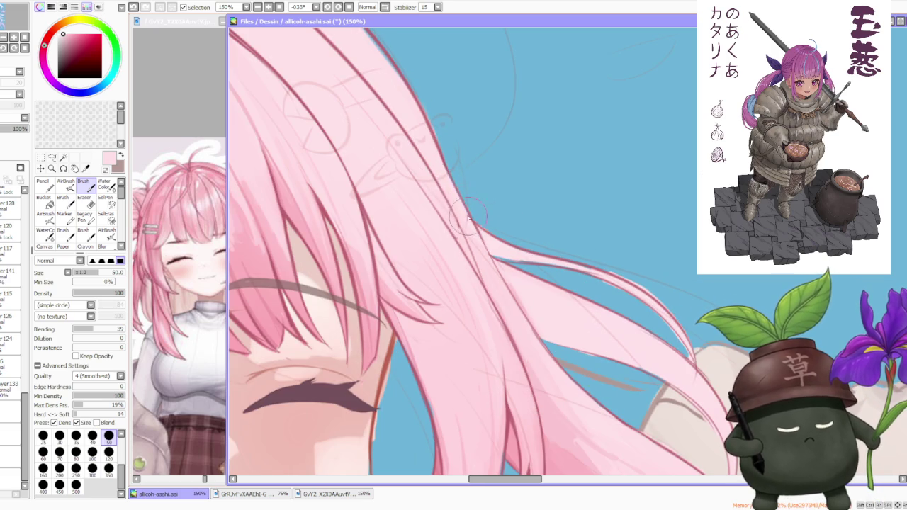
scroll(464, 207, down, 1)
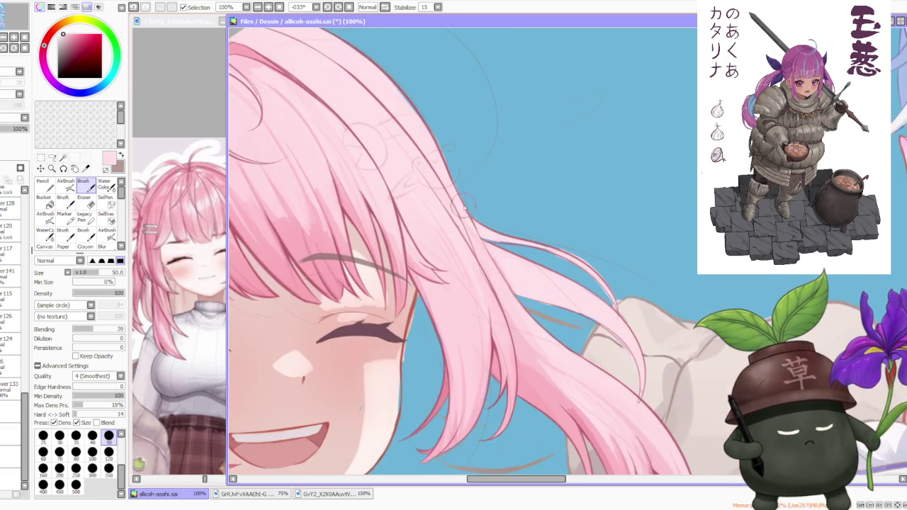
scroll(464, 206, up, 2)
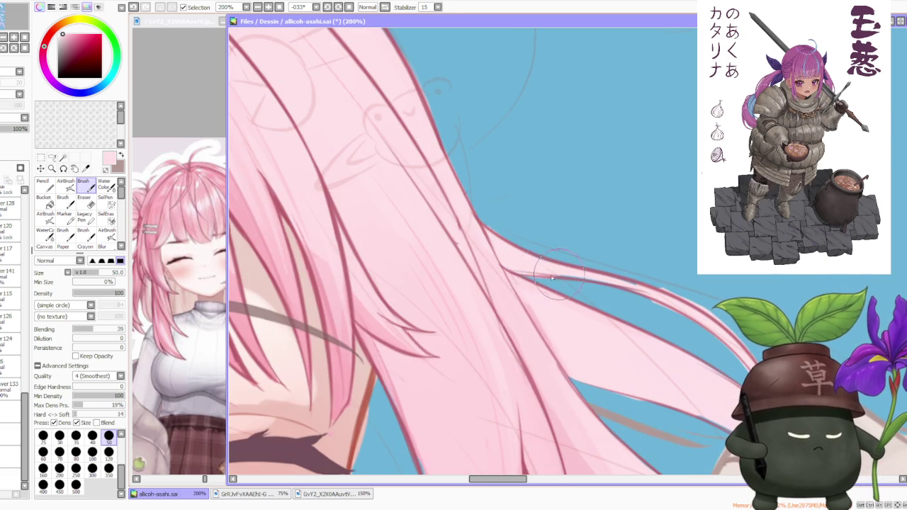
scroll(509, 257, down, 1)
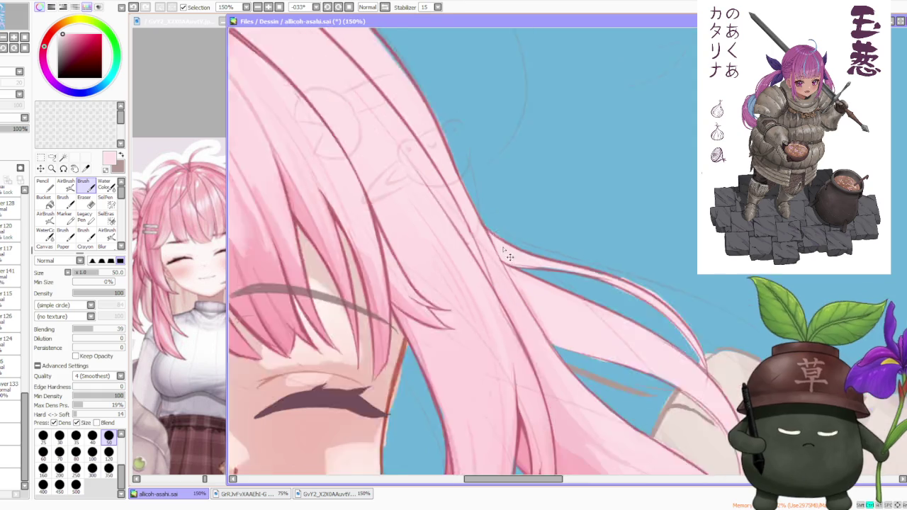
scroll(509, 256, down, 1)
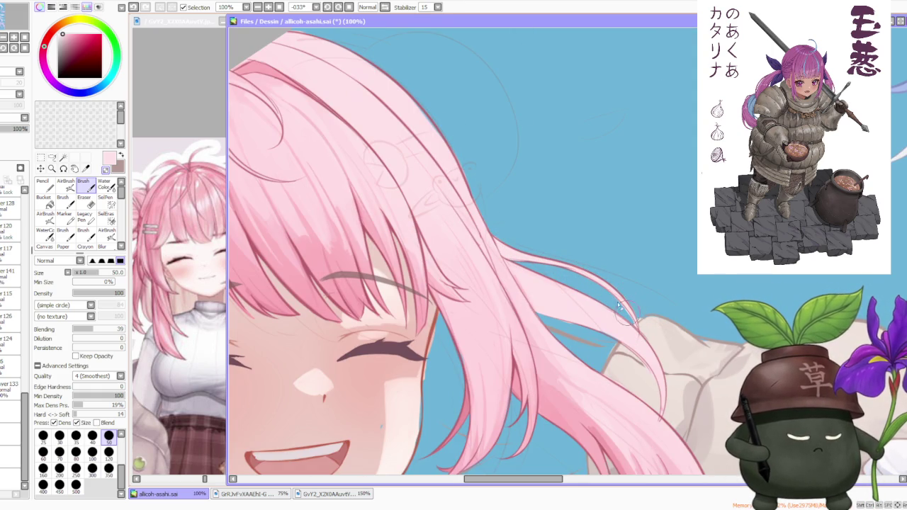
Step: Redraw the hair stroke near the face, undoing until it reaches a slightly longer length
key(ctrl+z)
drag(627, 312, 634, 325)
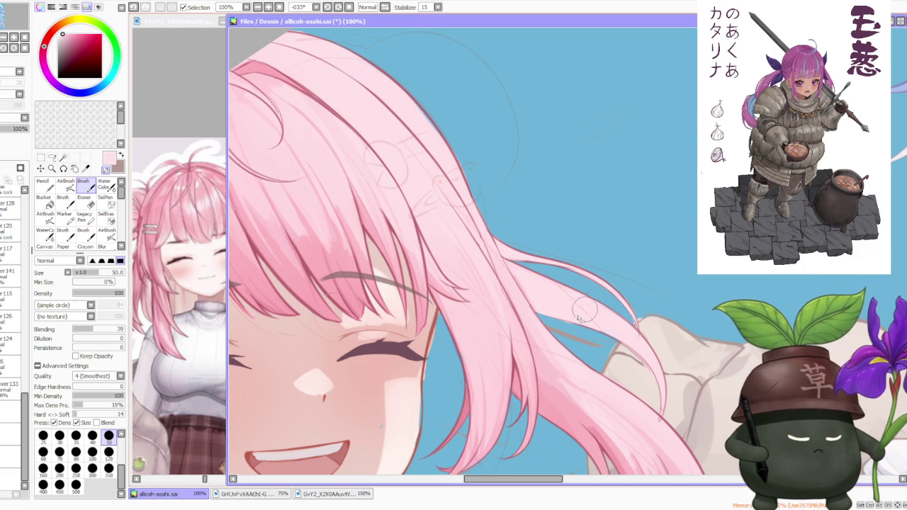
key(ctrl+z)
drag(550, 324, 597, 341)
scroll(625, 352, up, 2)
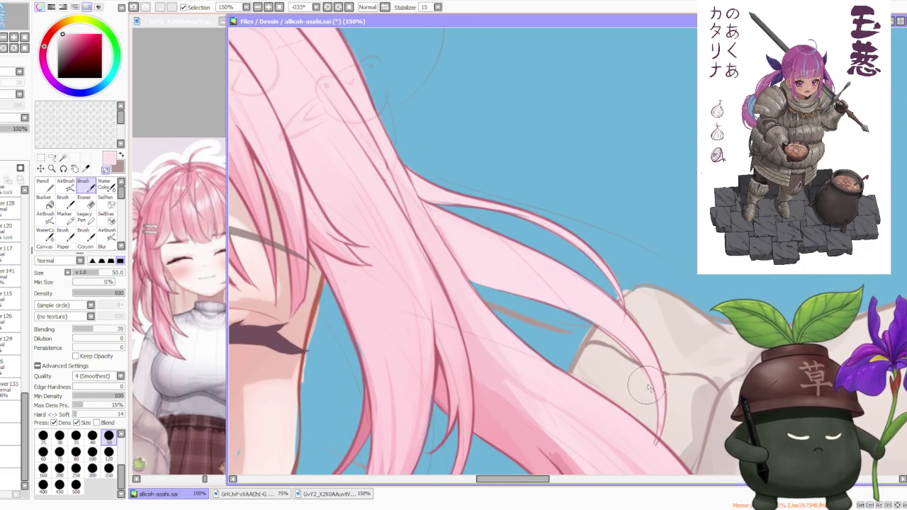
scroll(602, 333, down, 2)
scroll(567, 288, up, 1)
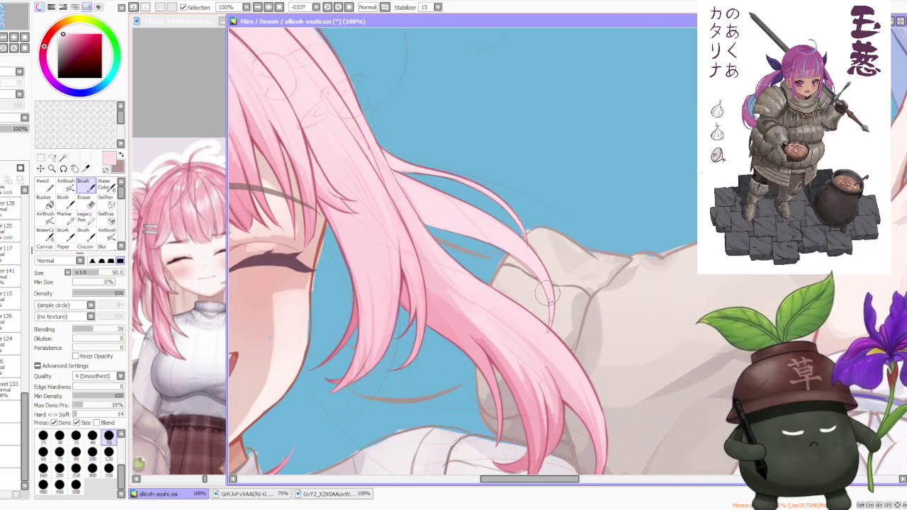
scroll(546, 294, down, 1)
scroll(546, 292, up, 3)
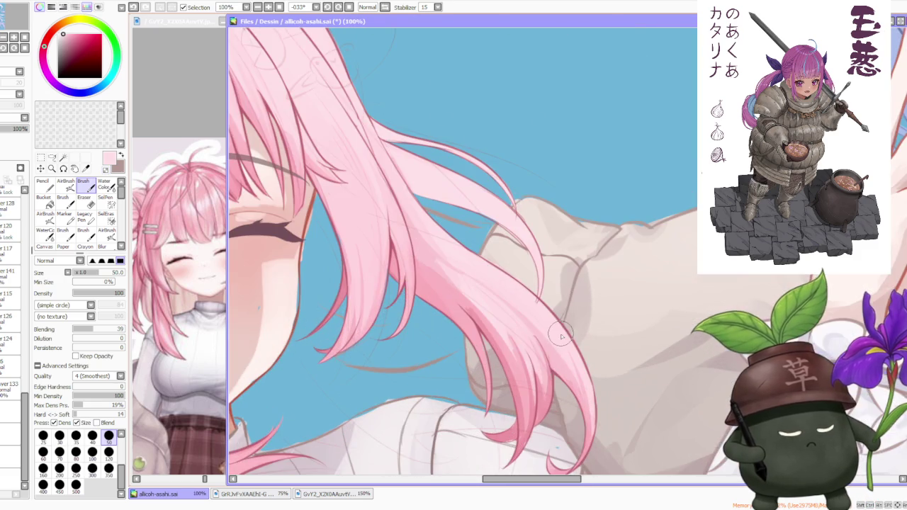
scroll(560, 338, down, 2)
scroll(525, 371, up, 2)
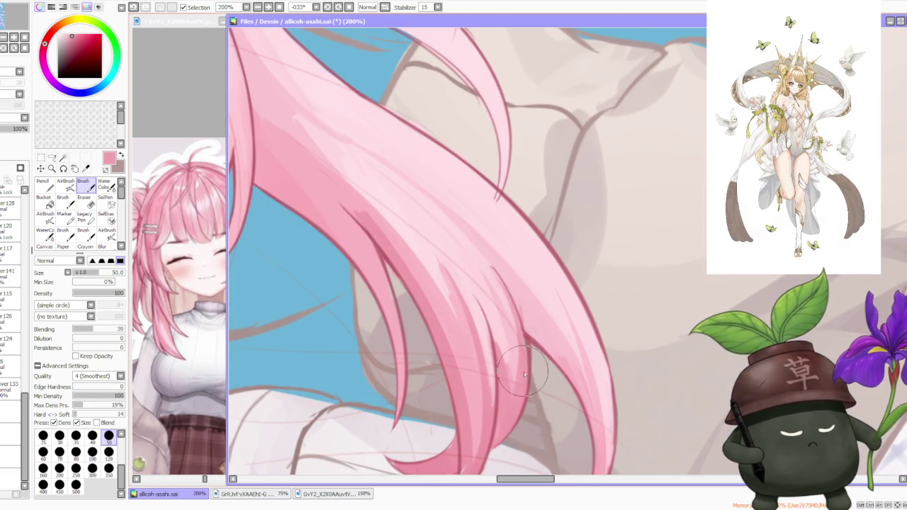
Step: Make layer 115 the active layer
scroll(490, 262, down, 3)
scroll(490, 262, down, 1)
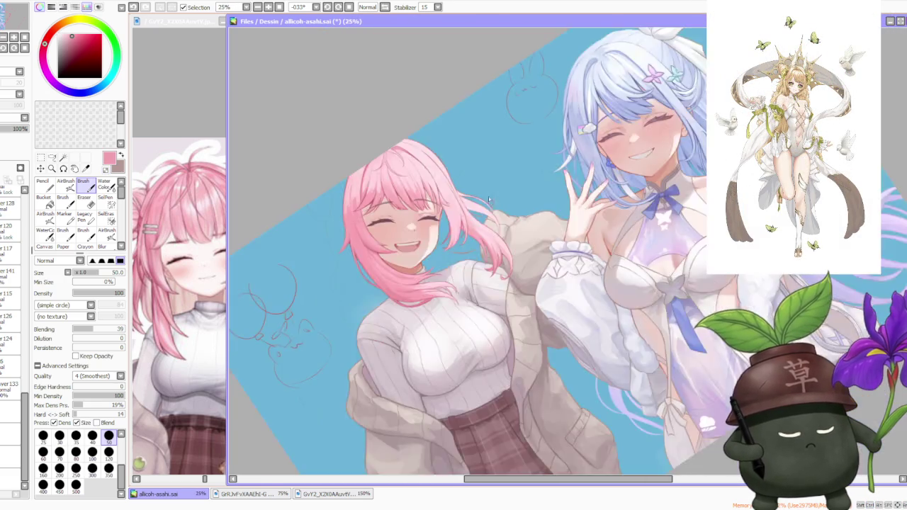
scroll(490, 262, down, 1)
scroll(468, 248, up, 2)
scroll(455, 241, up, 1)
scroll(455, 243, down, 1)
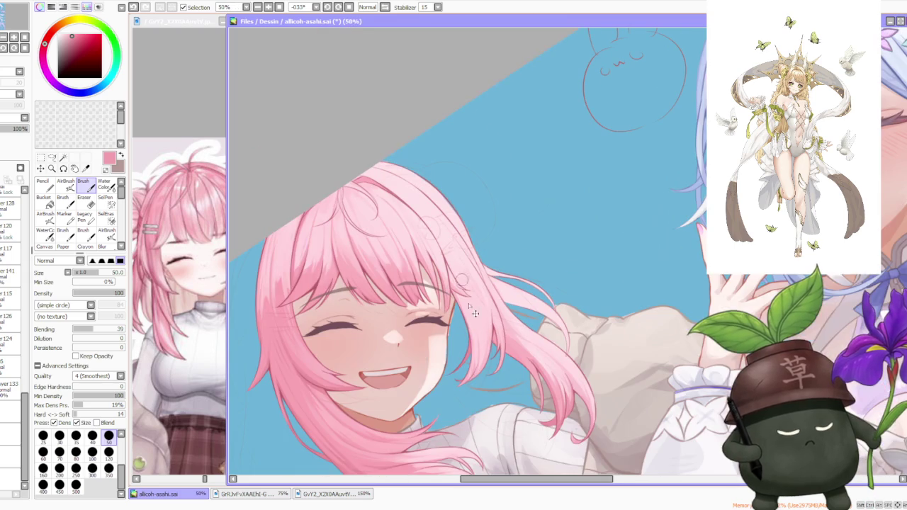
drag(28, 424, 14, 393)
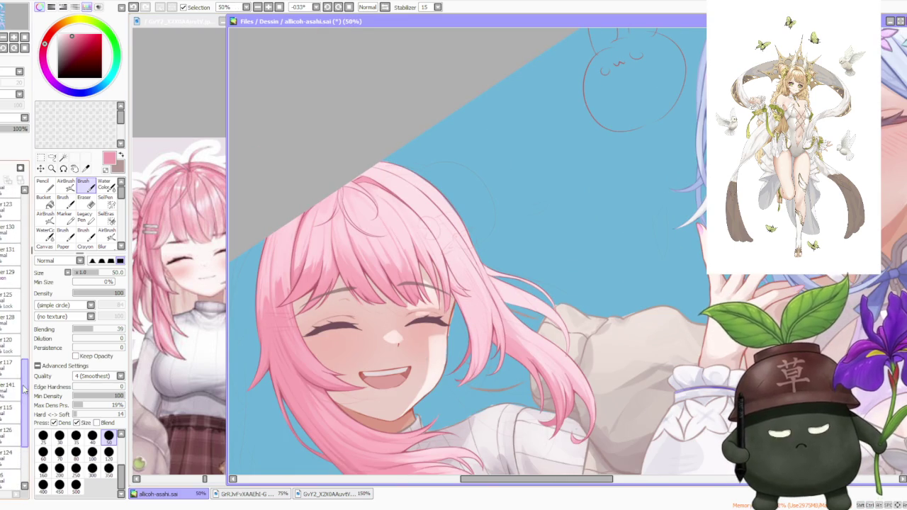
click(11, 411)
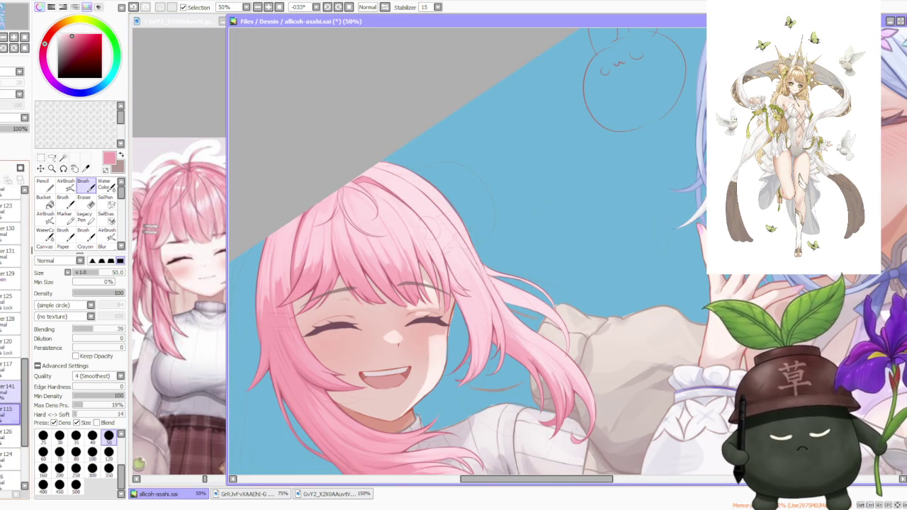
scroll(478, 320, up, 2)
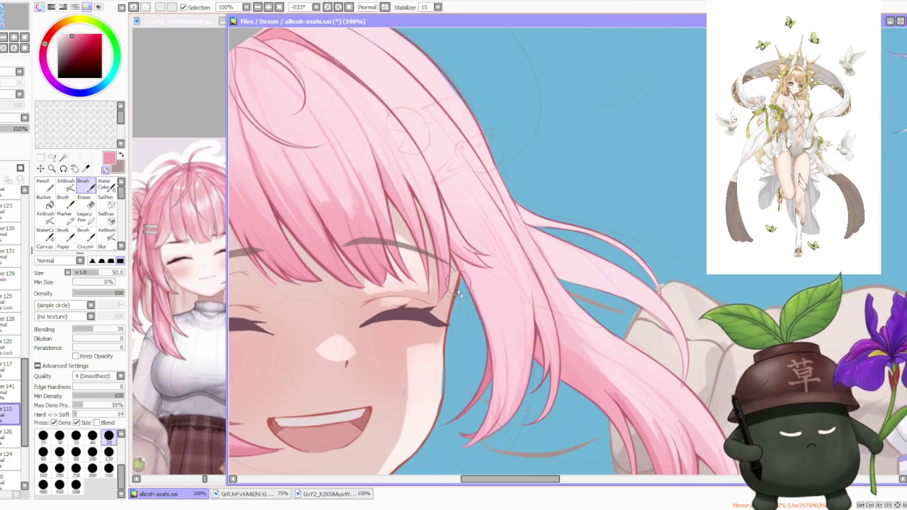
Step: Sample the pale skin tone from the face and undo the last stroke on her cheek
alt+click(422, 417)
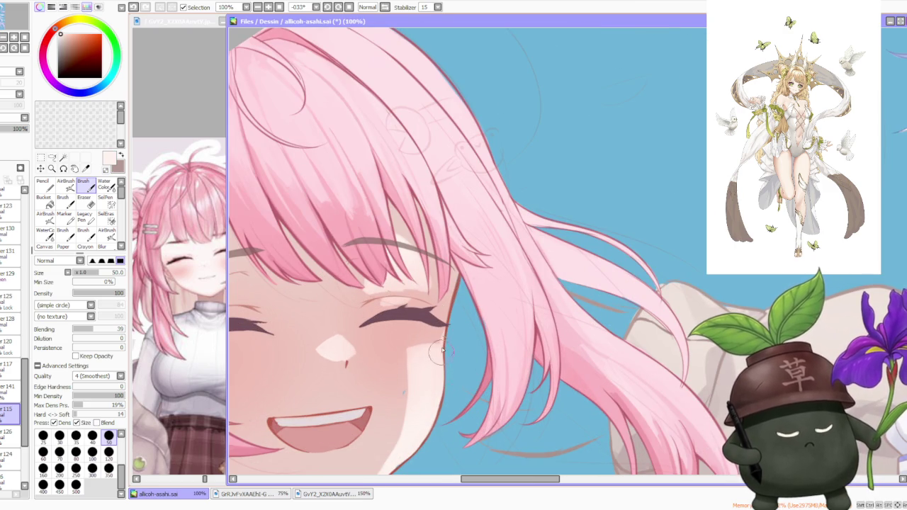
scroll(440, 354, up, 1)
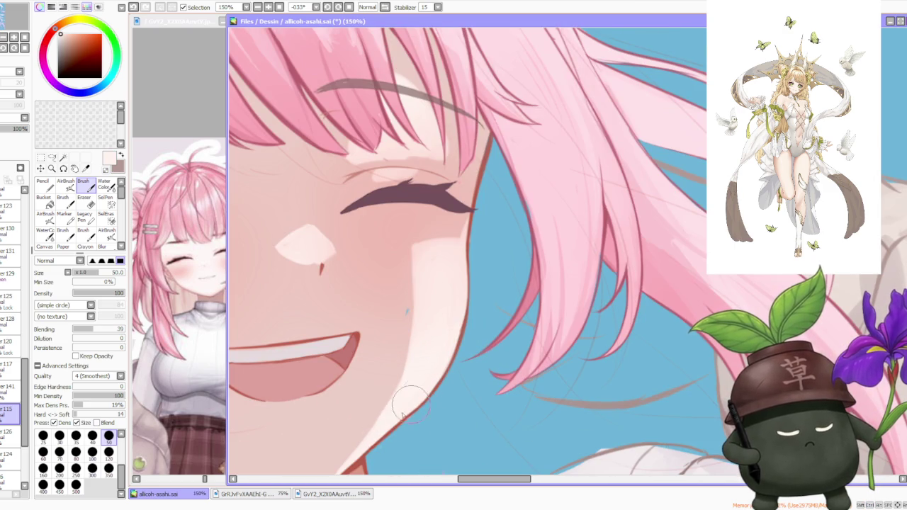
scroll(380, 400, down, 3)
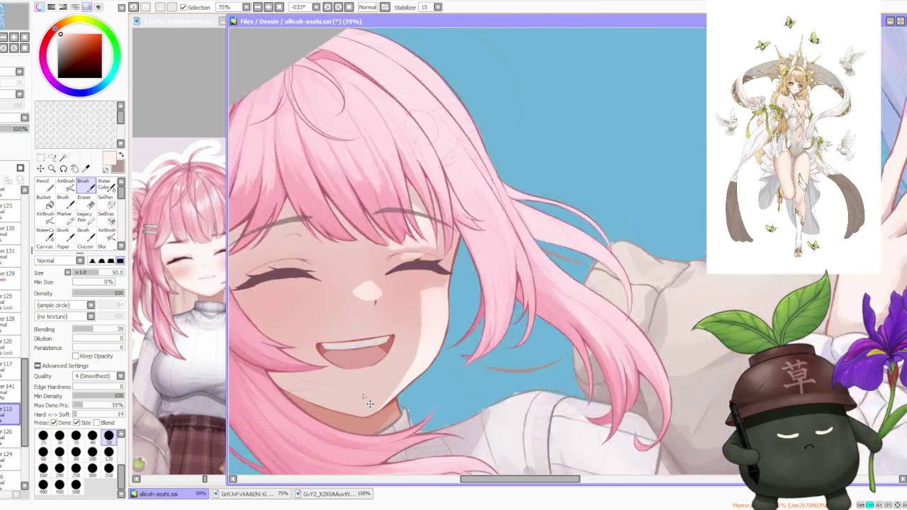
scroll(369, 413, up, 2)
scroll(369, 413, down, 1)
key(ctrl+z)
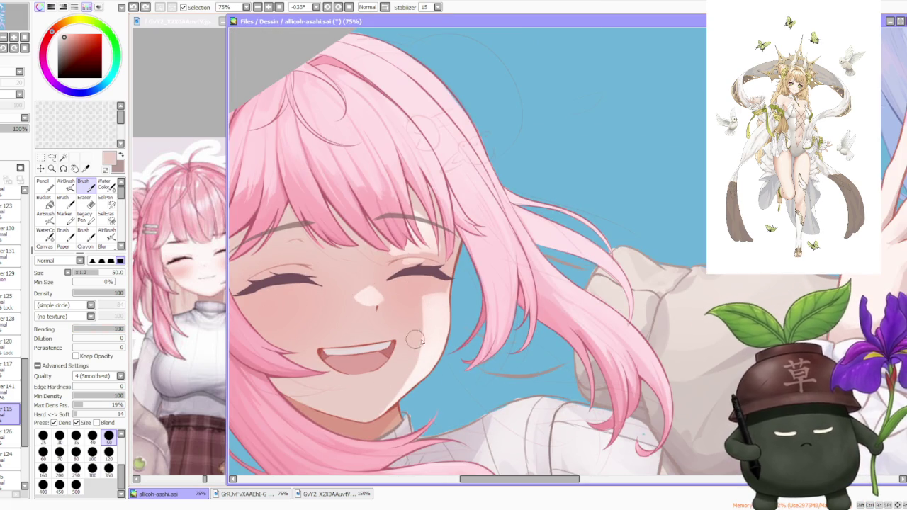
Step: Zoom out to review the whole illustration and reset the canvas rotation to level
scroll(417, 306, down, 3)
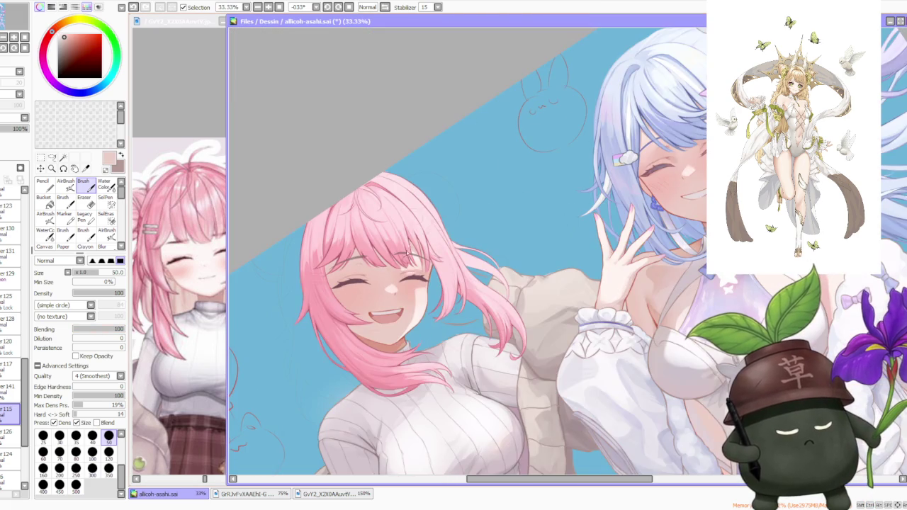
scroll(415, 216, up, 2)
scroll(415, 216, up, 1)
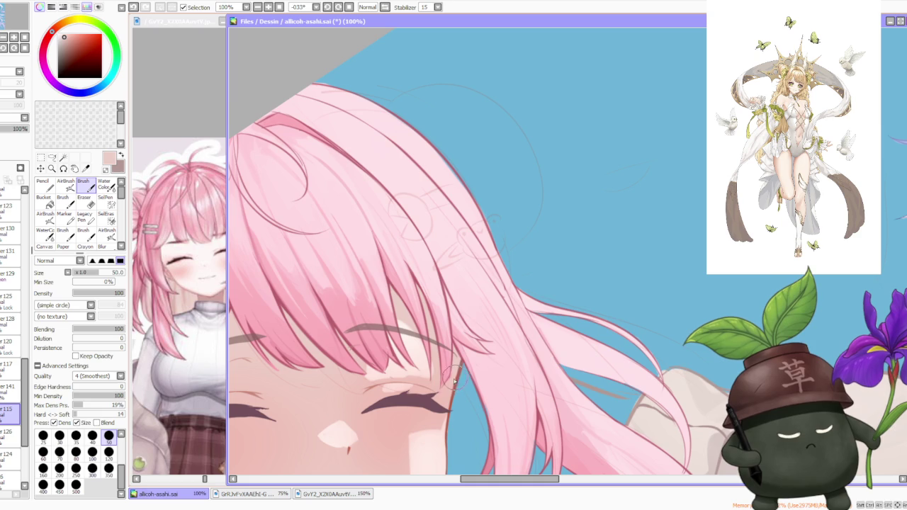
scroll(454, 319, down, 3)
scroll(453, 228, down, 1)
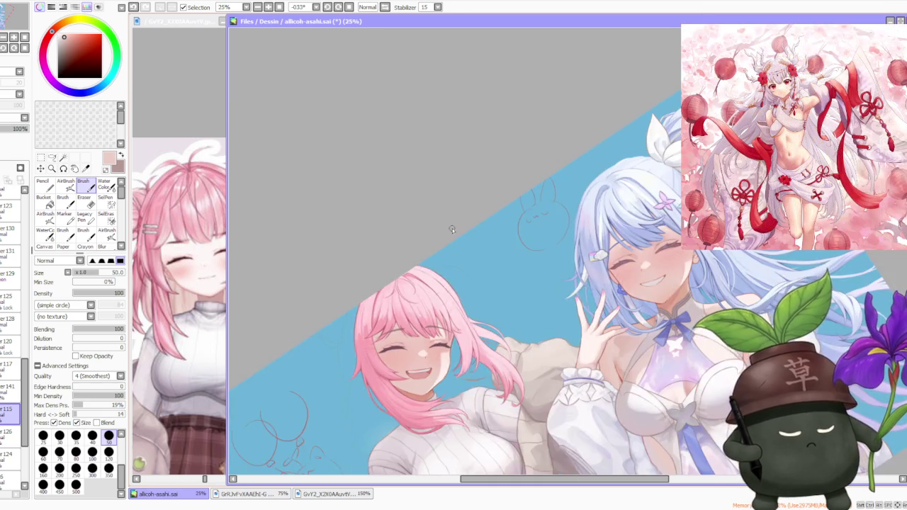
scroll(452, 228, down, 2)
scroll(455, 293, up, 1)
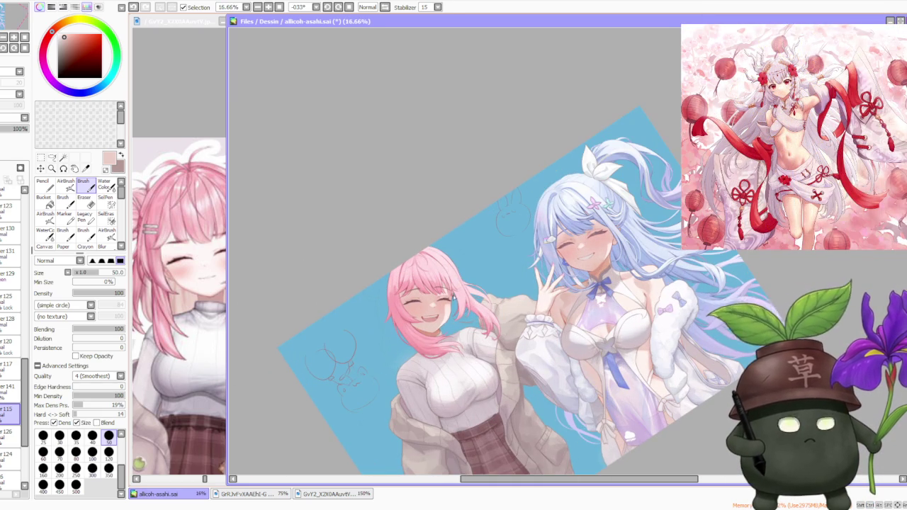
scroll(457, 286, down, 1)
scroll(457, 286, up, 2)
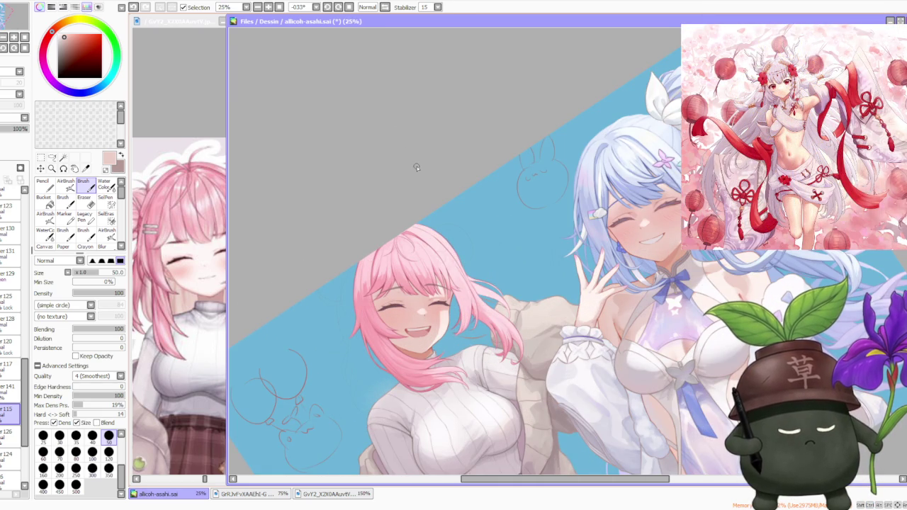
click(348, 6)
Step: Zoom the view to look over the levelled illustration
scroll(381, 148, down, 1)
scroll(382, 148, down, 1)
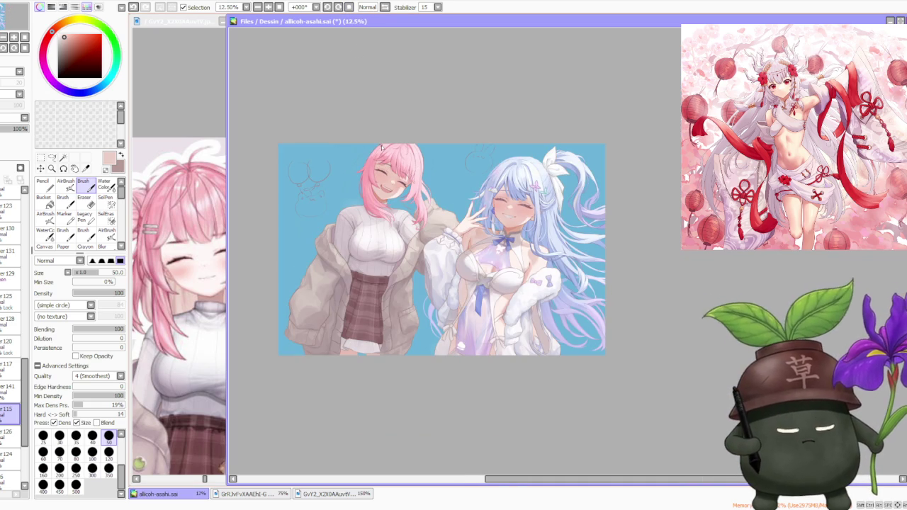
scroll(332, 143, up, 1)
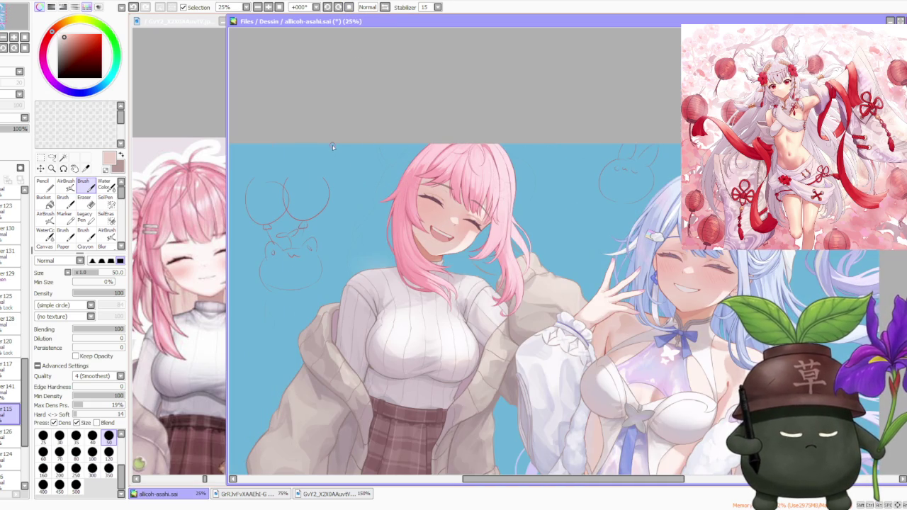
scroll(476, 219, up, 2)
scroll(478, 223, down, 2)
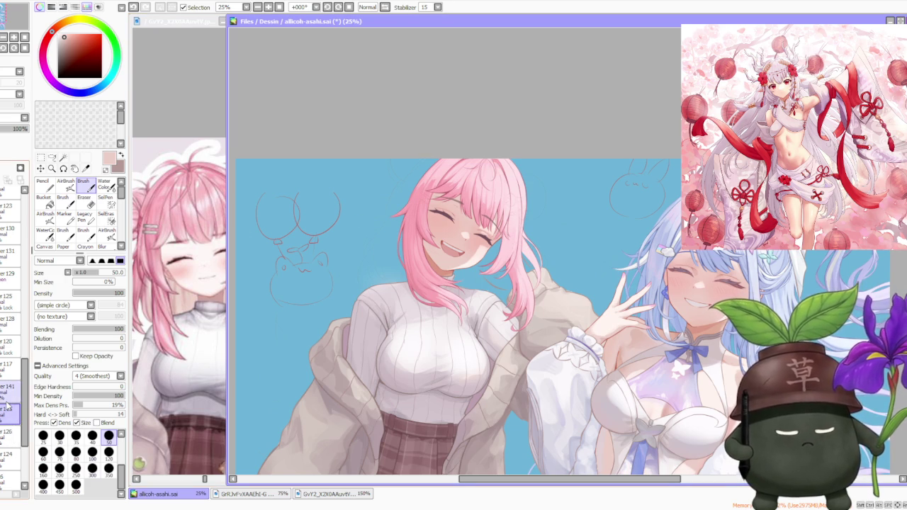
Step: Bring the character reference image forward, then return to the allicoh-asahi canvas
click(181, 113)
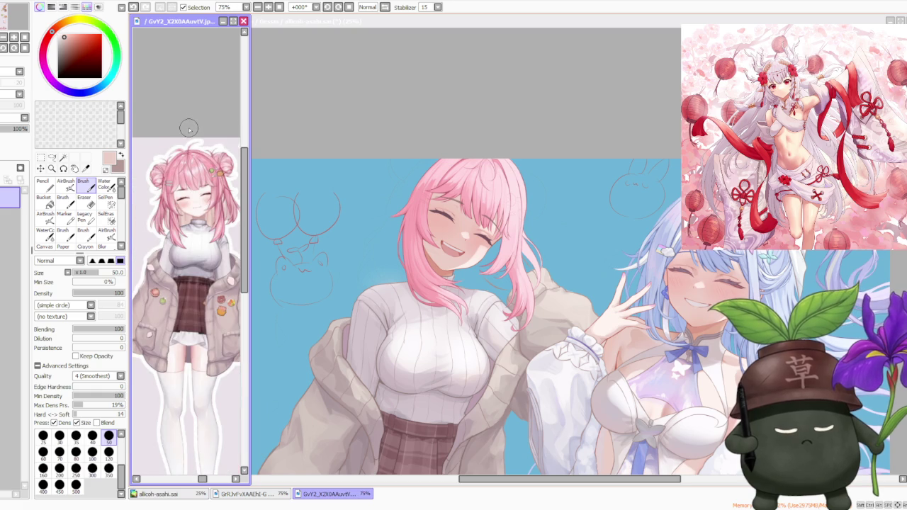
scroll(189, 130, up, 1)
click(416, 100)
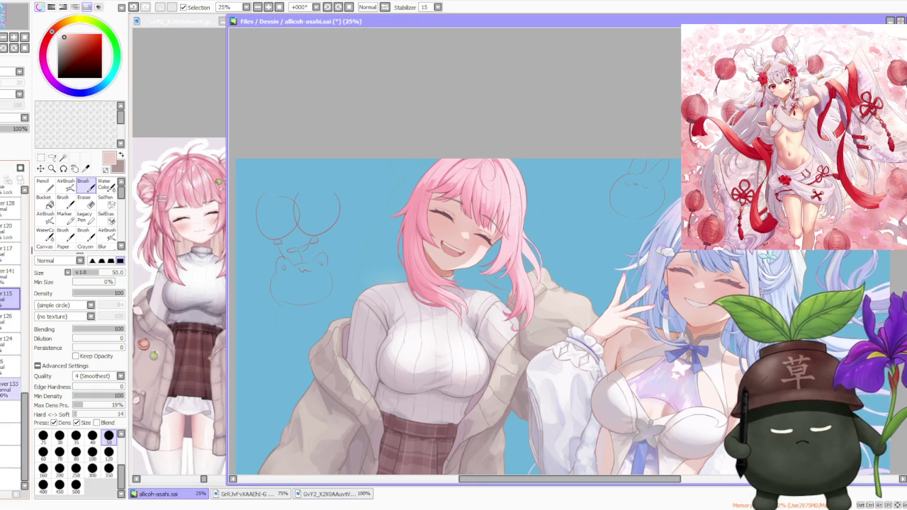
scroll(385, 238, down, 1)
scroll(432, 181, up, 1)
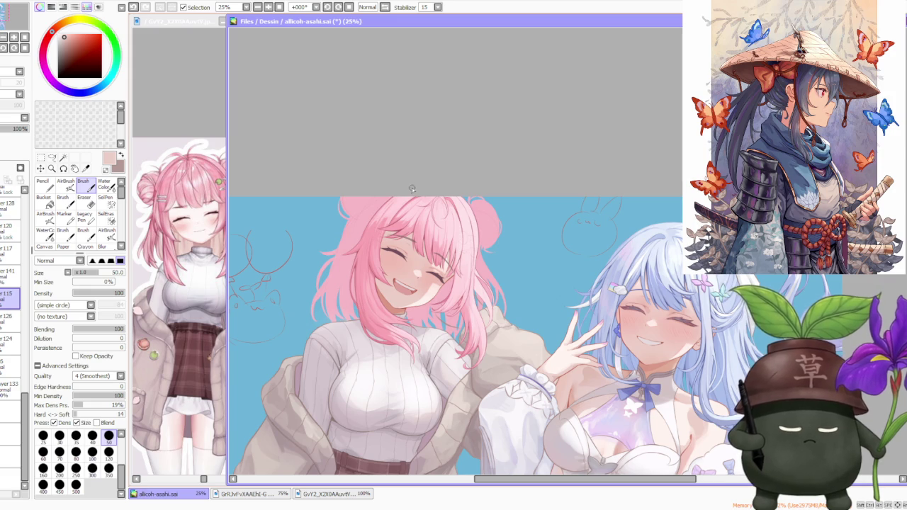
scroll(382, 197, down, 1)
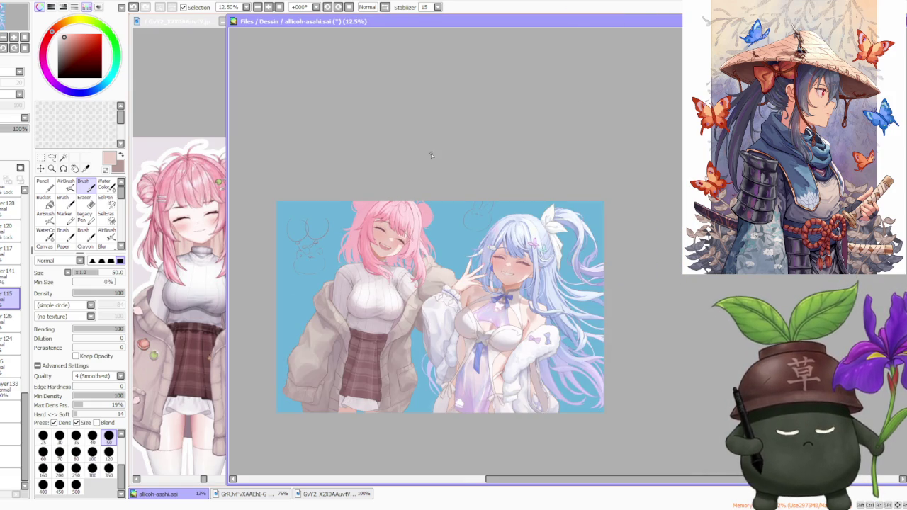
scroll(370, 200, up, 1)
scroll(370, 203, down, 1)
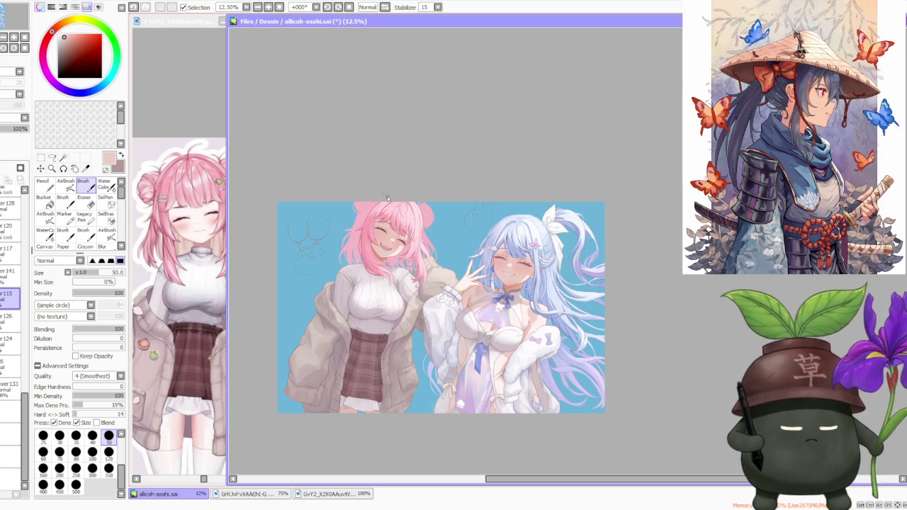
Step: Zoom the view and pick a pink hue on the colour wheel
scroll(360, 174, up, 2)
scroll(341, 185, up, 1)
scroll(353, 180, up, 1)
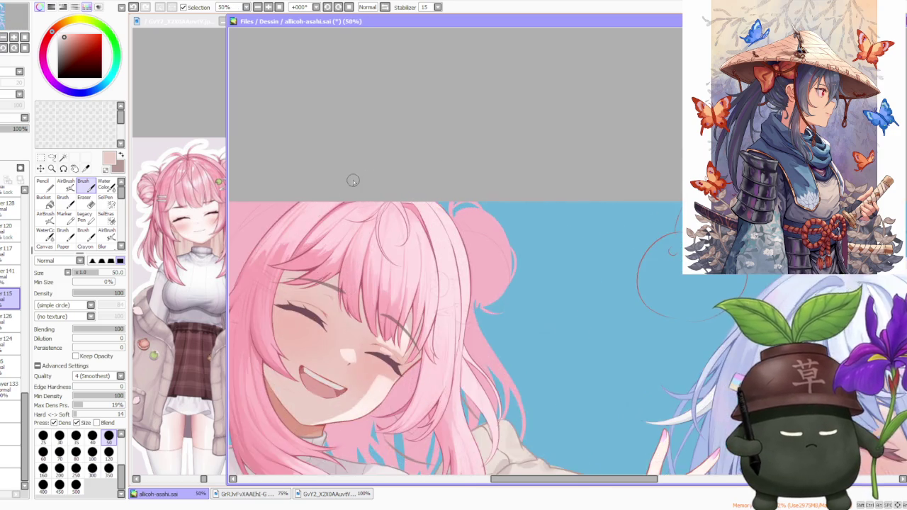
scroll(359, 179, up, 1)
scroll(375, 168, down, 2)
scroll(375, 168, down, 1)
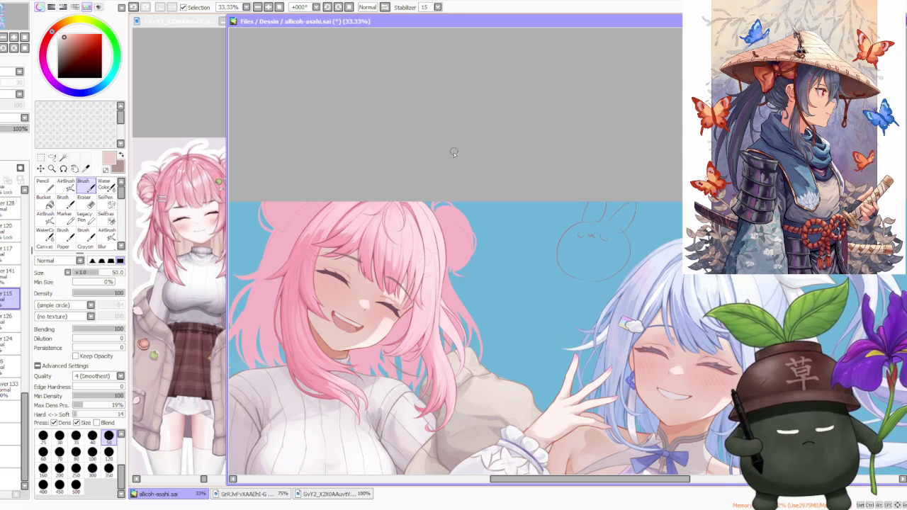
scroll(340, 214, up, 2)
alt+click(353, 203)
Step: Select layer 134 and position the view over the bangs
drag(26, 402, 26, 304)
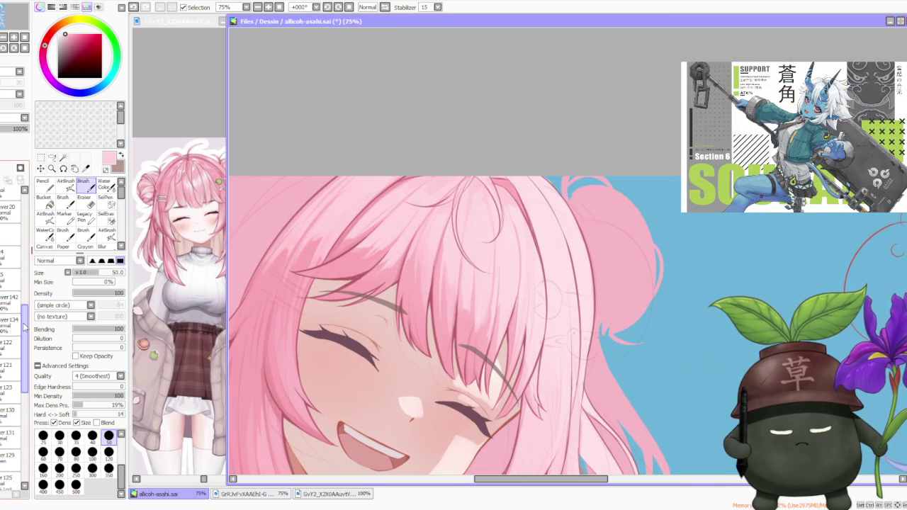
click(11, 320)
scroll(332, 245, up, 2)
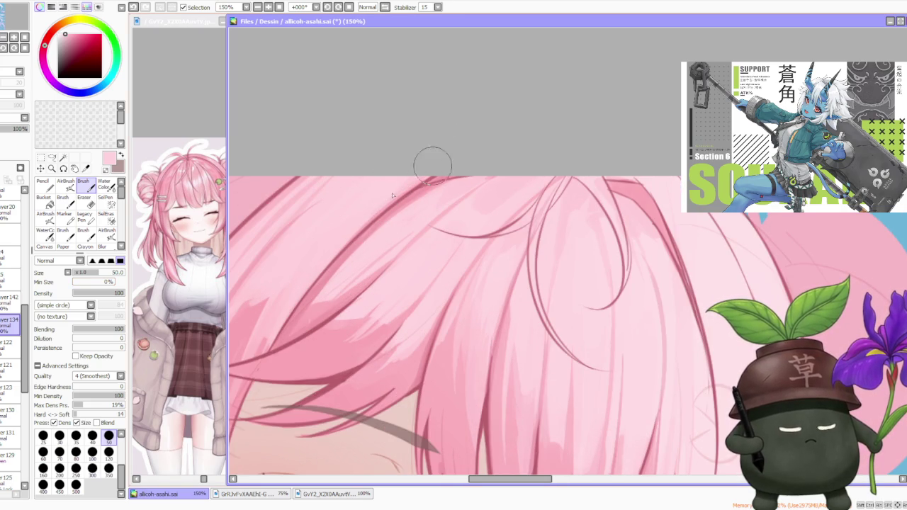
drag(392, 196, 456, 171)
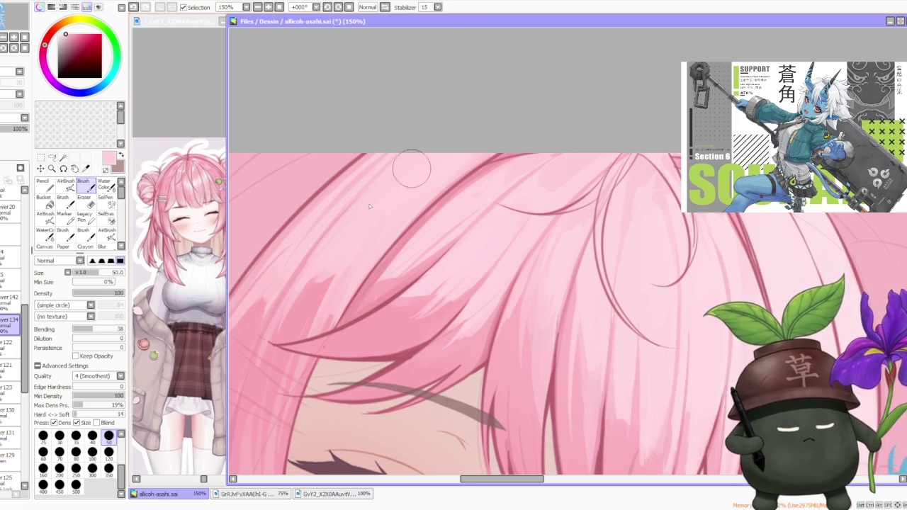
drag(468, 127, 517, 117)
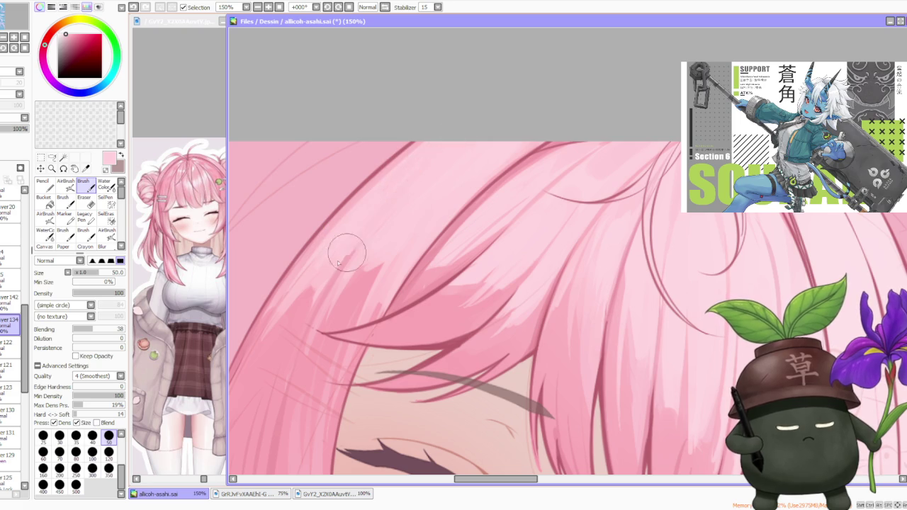
Step: Eyedrop the hair pinks and paint a new strand on the left bangs
alt+click(321, 290)
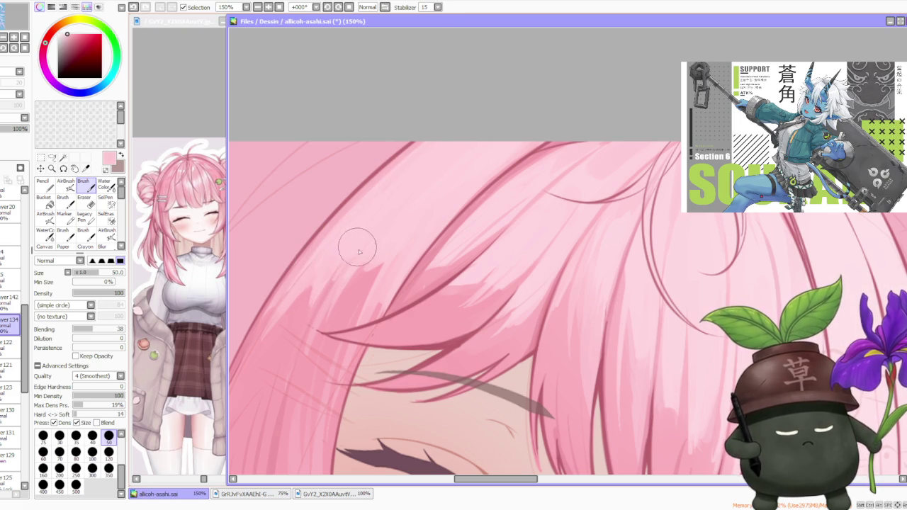
alt+click(301, 362)
key(ctrl+z)
drag(330, 277, 295, 376)
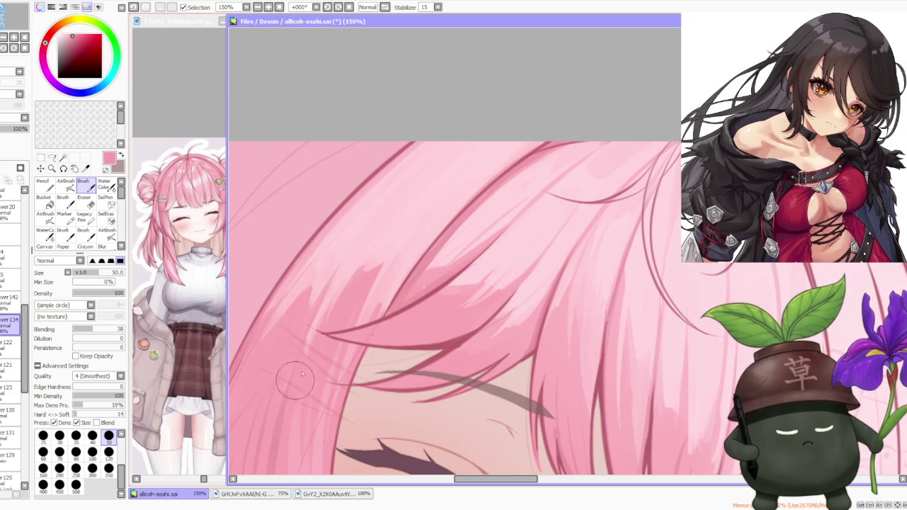
scroll(425, 213, down, 3)
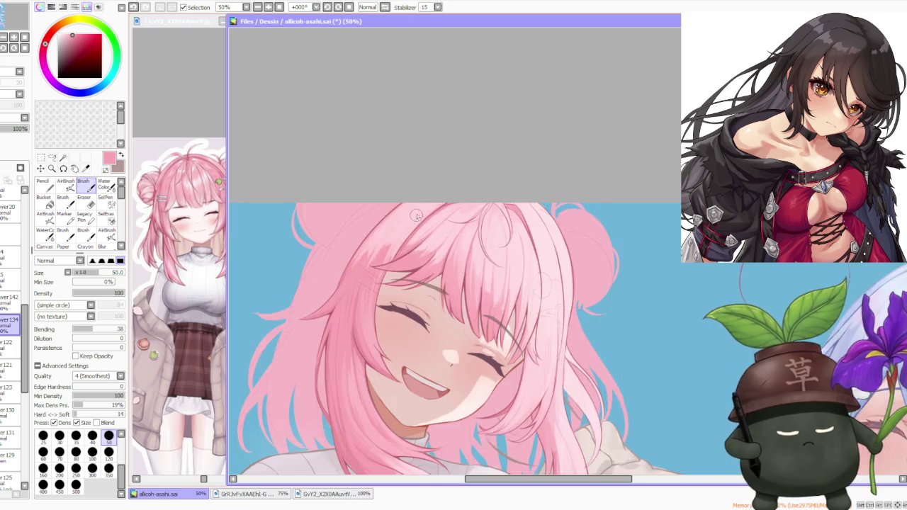
Step: Make Layer 142 the painting layer
scroll(478, 183, down, 2)
scroll(505, 174, down, 1)
scroll(496, 191, up, 2)
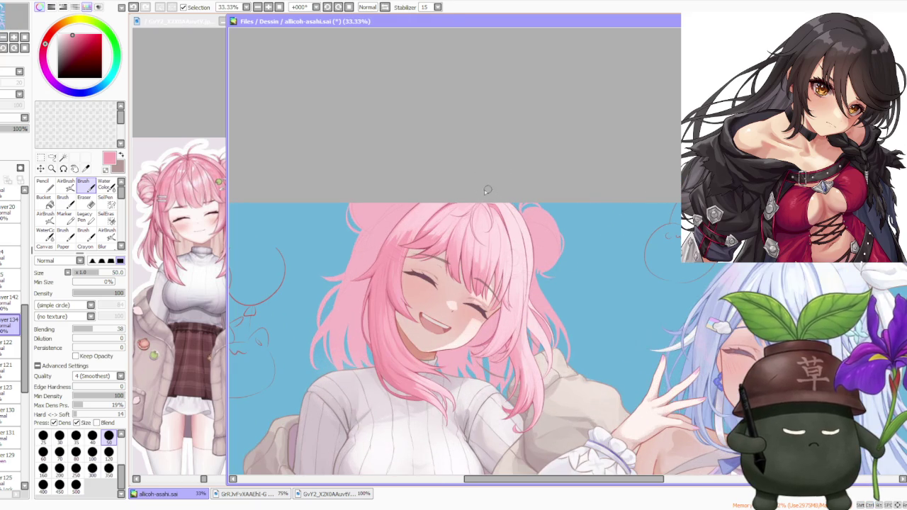
scroll(469, 187, down, 1)
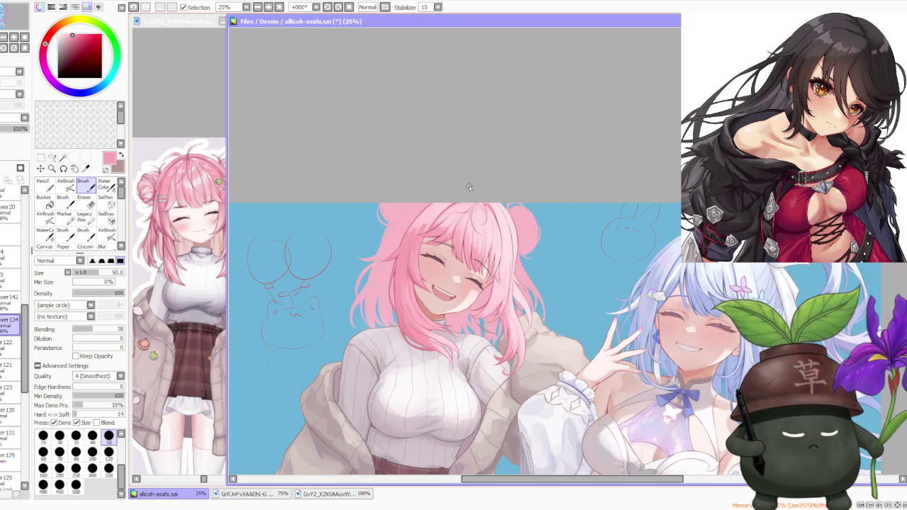
scroll(462, 192, up, 1)
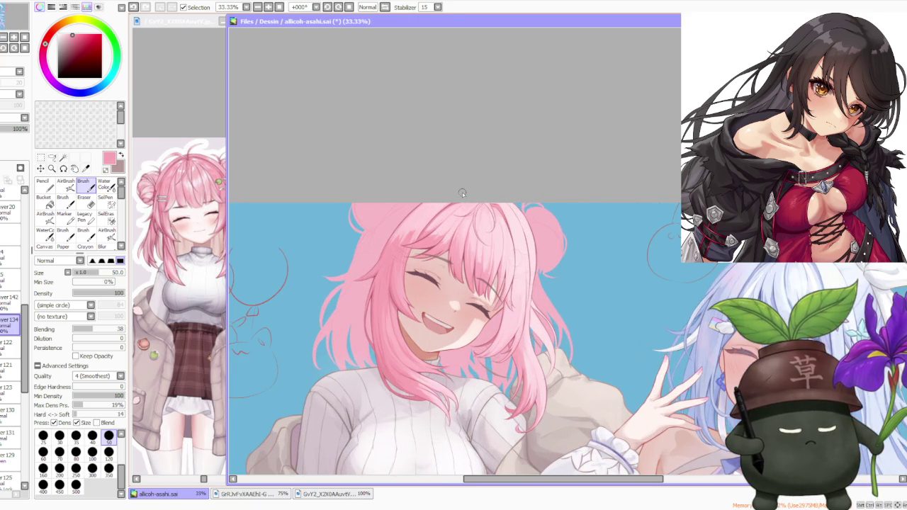
scroll(467, 188, down, 1)
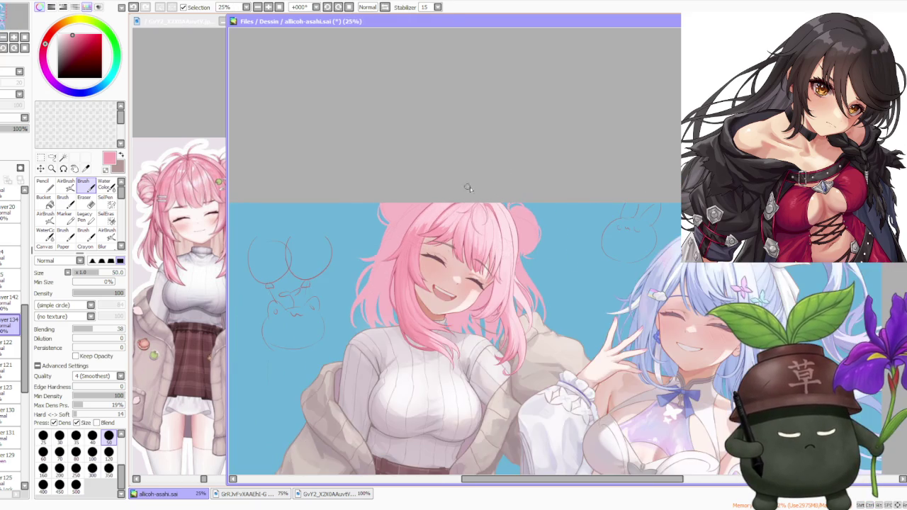
scroll(528, 246, up, 2)
scroll(504, 190, up, 2)
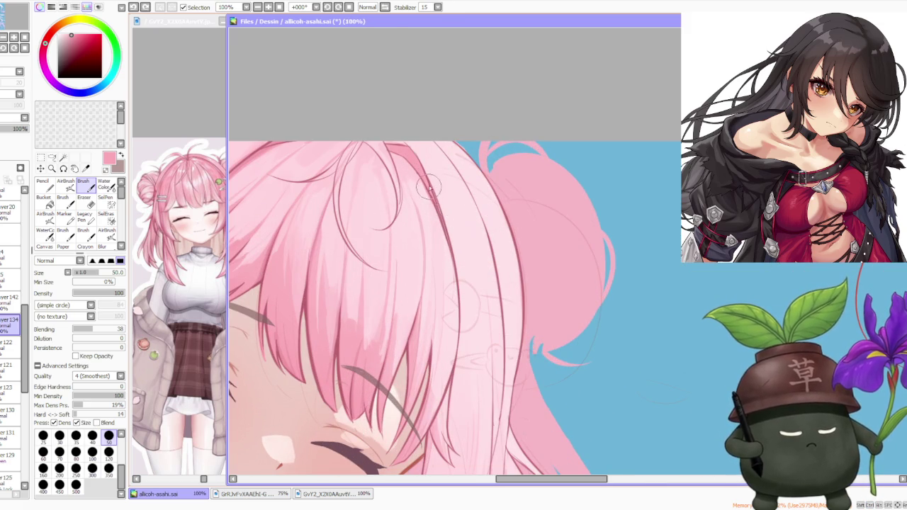
scroll(446, 244, down, 1)
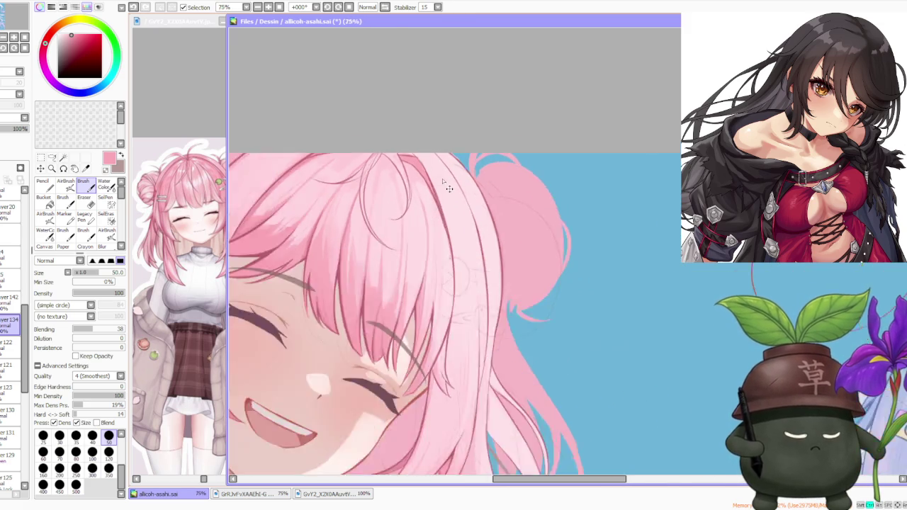
scroll(464, 251, down, 2)
scroll(482, 263, up, 2)
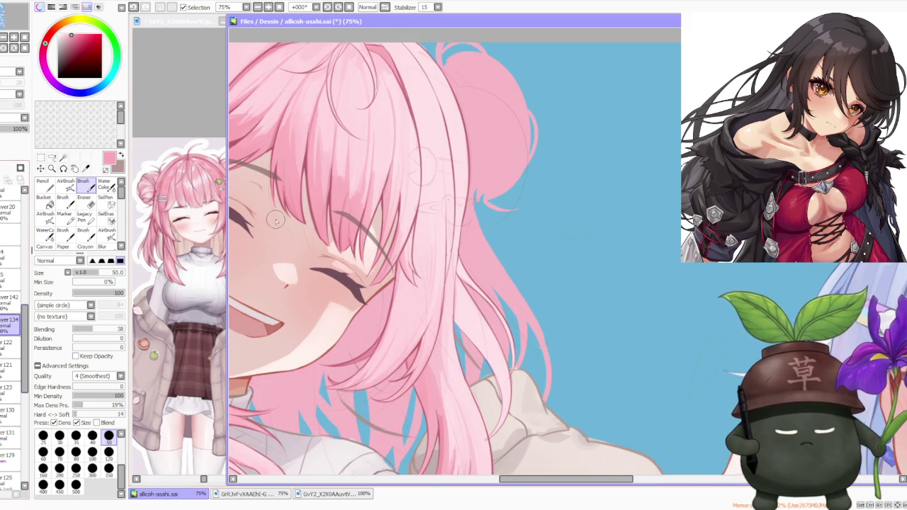
click(10, 299)
Step: Mirror the canvas view with Inv. to check the hair drawing
scroll(457, 252, up, 1)
scroll(457, 251, up, 1)
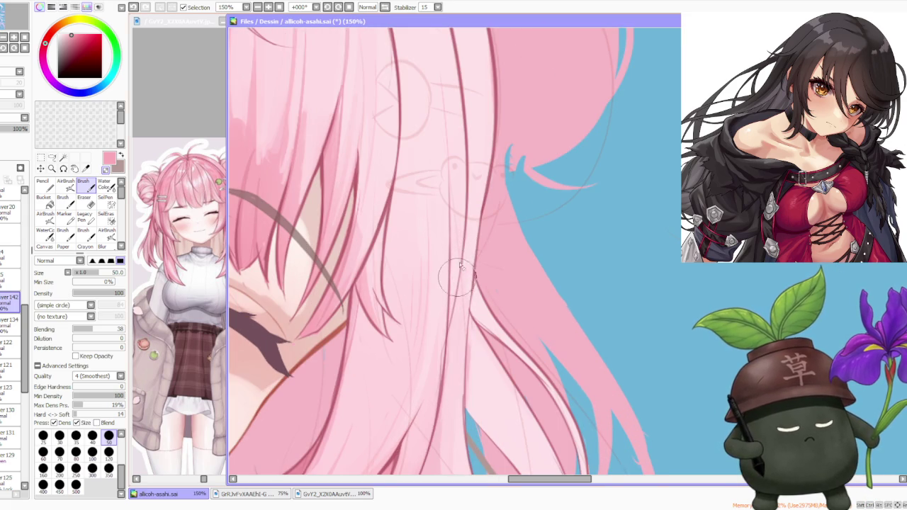
scroll(457, 268, down, 2)
scroll(491, 250, down, 1)
scroll(492, 250, up, 2)
scroll(471, 258, down, 1)
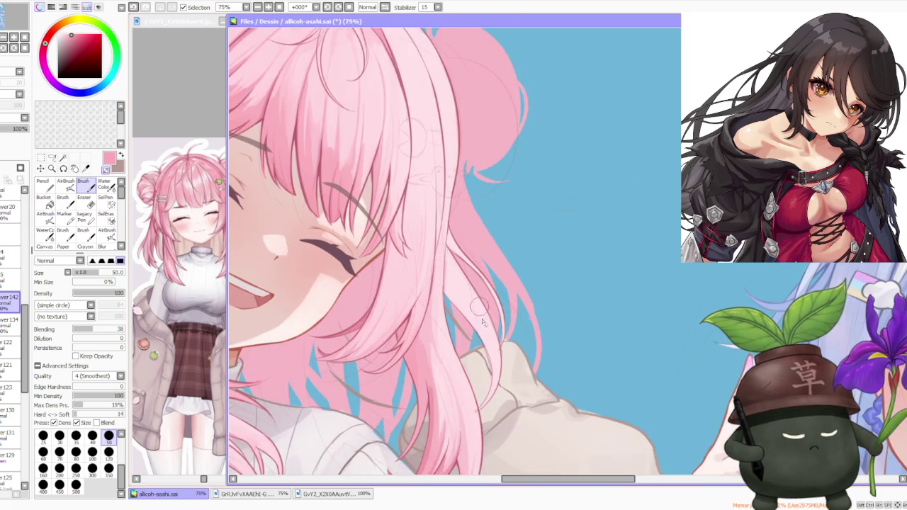
scroll(482, 362, down, 1)
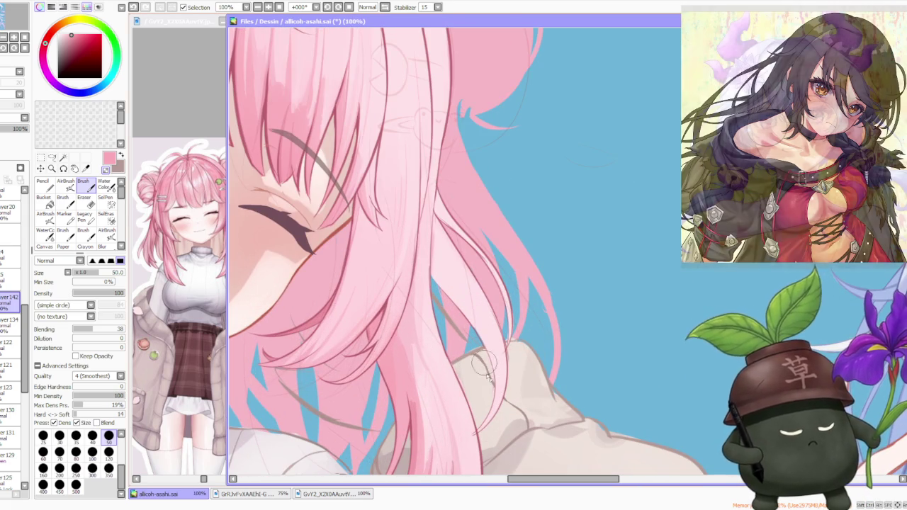
scroll(473, 445, up, 2)
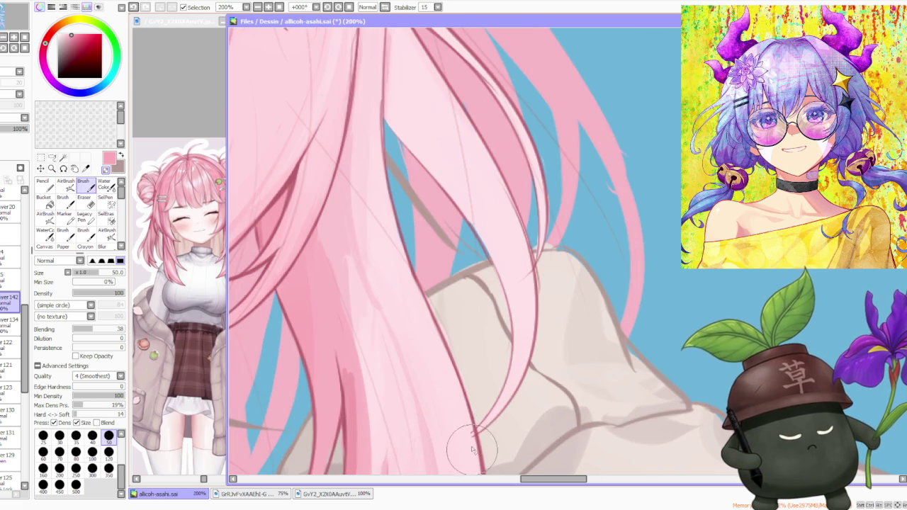
scroll(461, 375, down, 2)
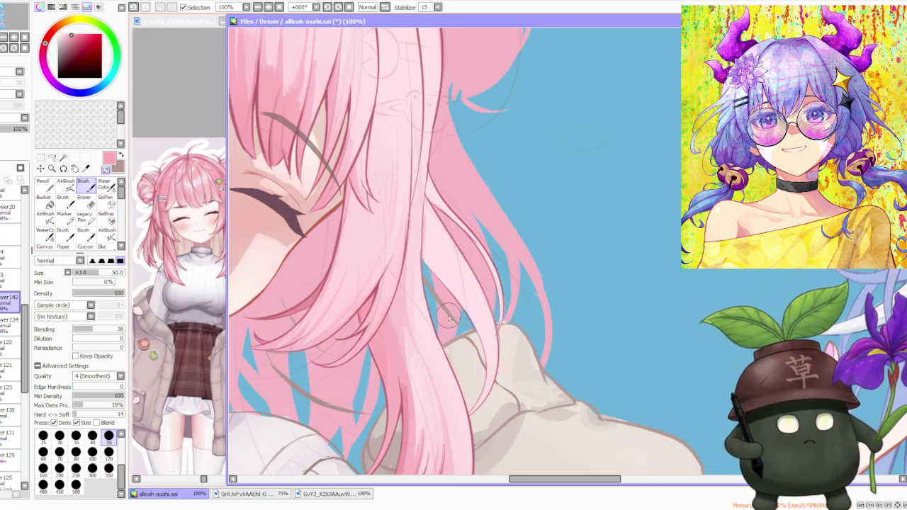
click(385, 7)
scroll(378, 337, down, 2)
scroll(378, 337, up, 3)
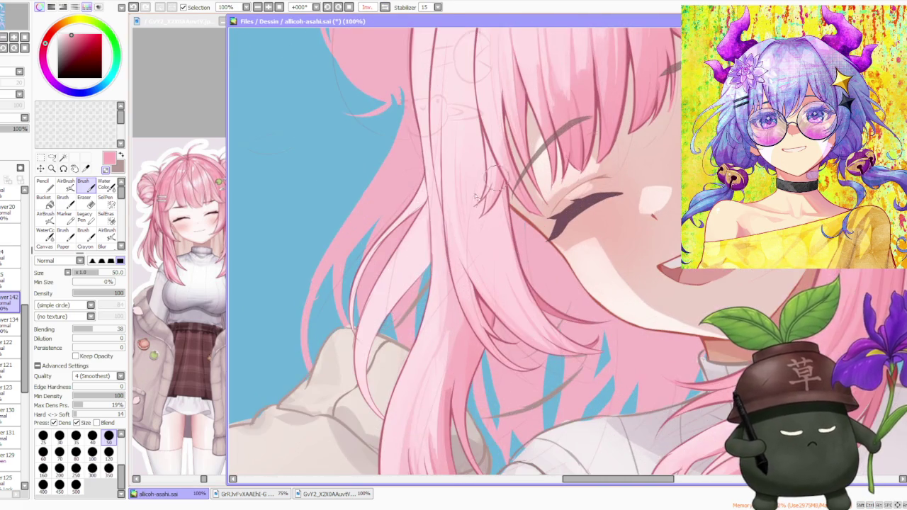
scroll(377, 336, up, 1)
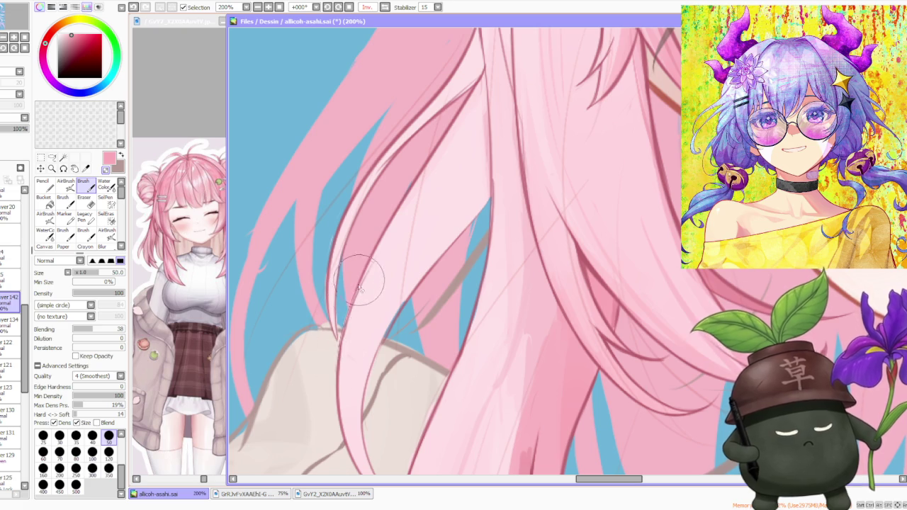
Step: Pick a dark red for strand lines and flip the view back to normal
drag(425, 234, 393, 270)
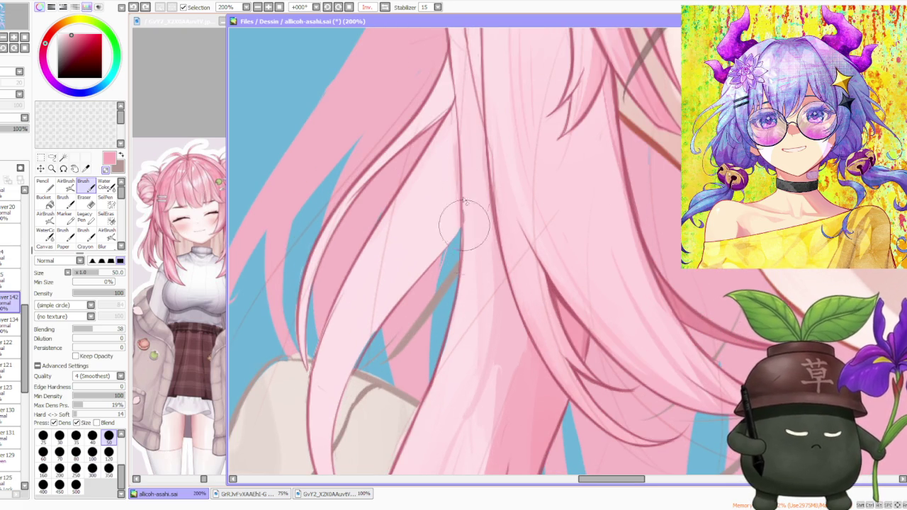
scroll(524, 270, down, 1)
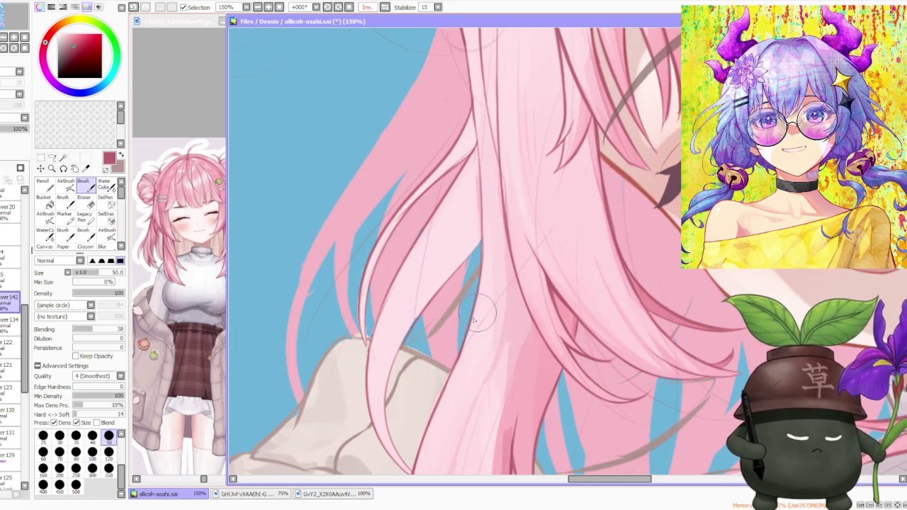
alt+click(464, 265)
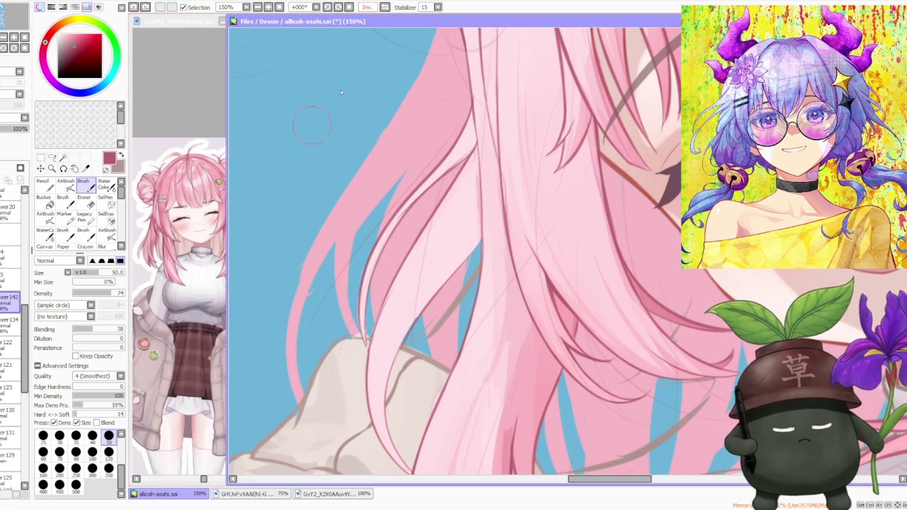
click(387, 8)
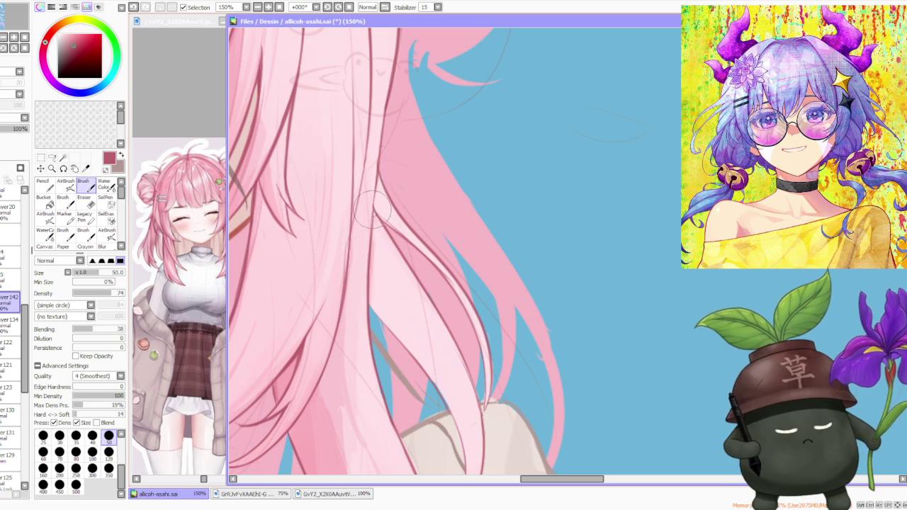
Step: Draw a thin dark red strand line up the pink hair beside the shoulder
drag(367, 260, 372, 178)
key(ctrl+z)
drag(369, 234, 376, 160)
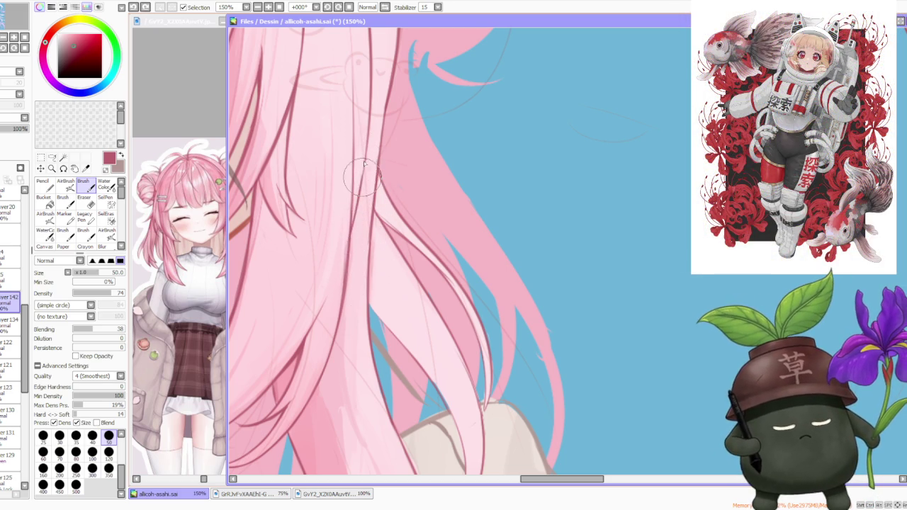
scroll(371, 282, down, 2)
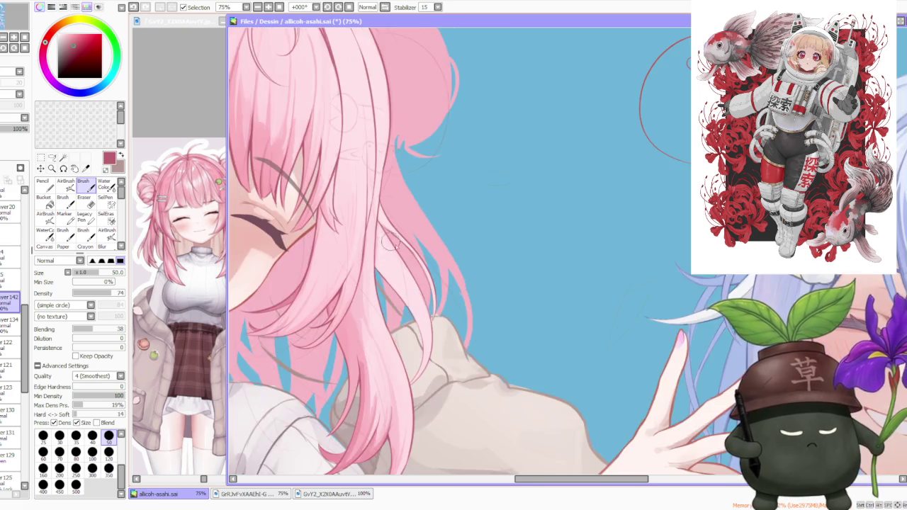
scroll(379, 206, up, 1)
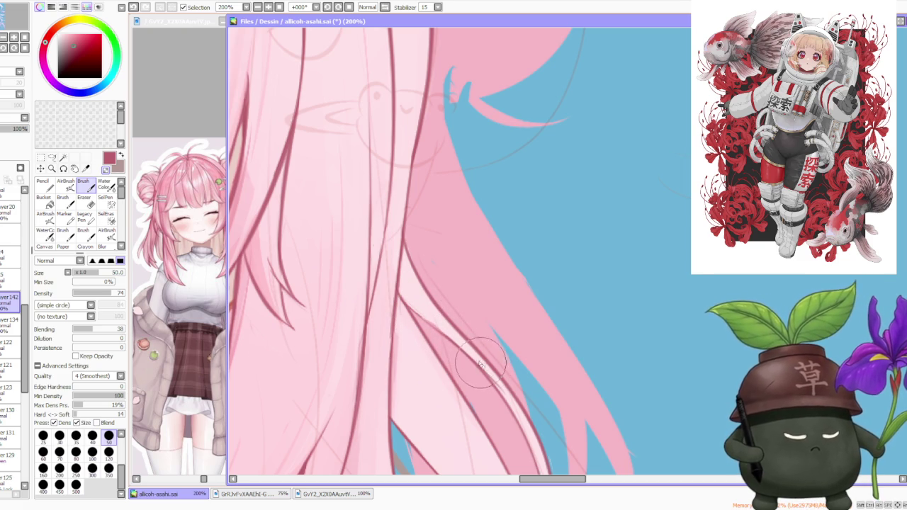
scroll(494, 381, down, 3)
scroll(454, 284, down, 1)
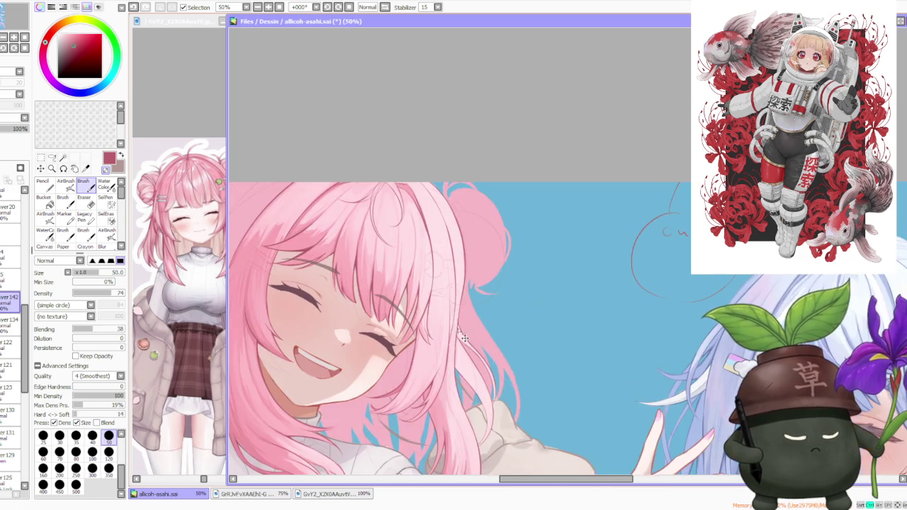
Step: Mirror the canvas and draw strand lines on the hair over the shoulder, redoing one stroke
scroll(411, 177, down, 1)
click(366, 8)
scroll(454, 283, down, 2)
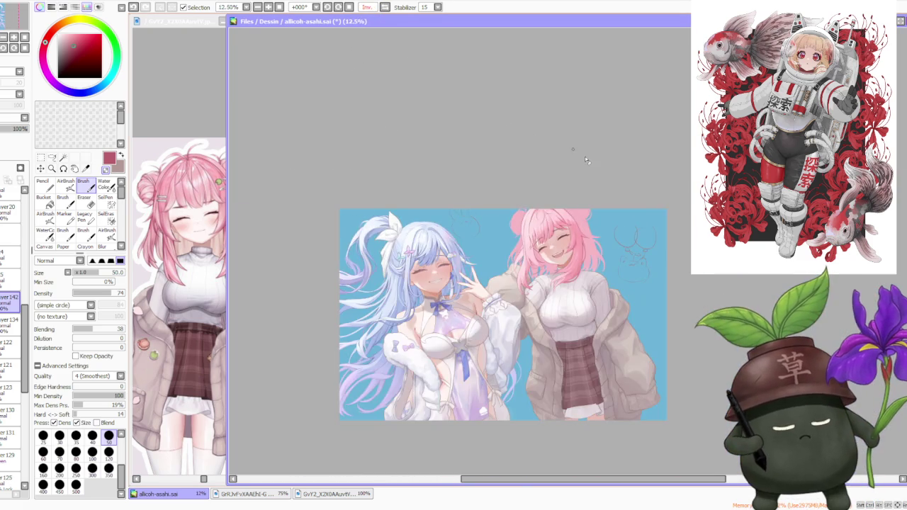
scroll(521, 265, up, 3)
scroll(445, 334, up, 1)
scroll(426, 339, up, 1)
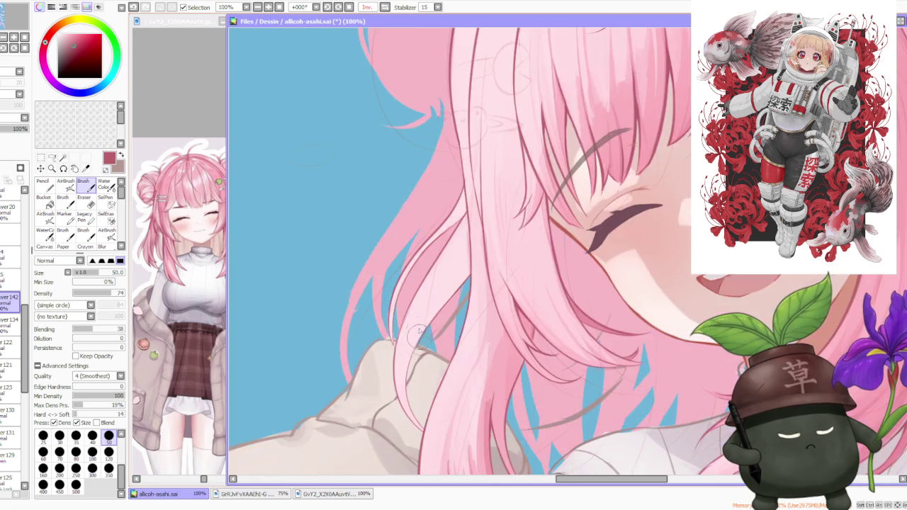
scroll(397, 343, up, 1)
scroll(385, 359, up, 1)
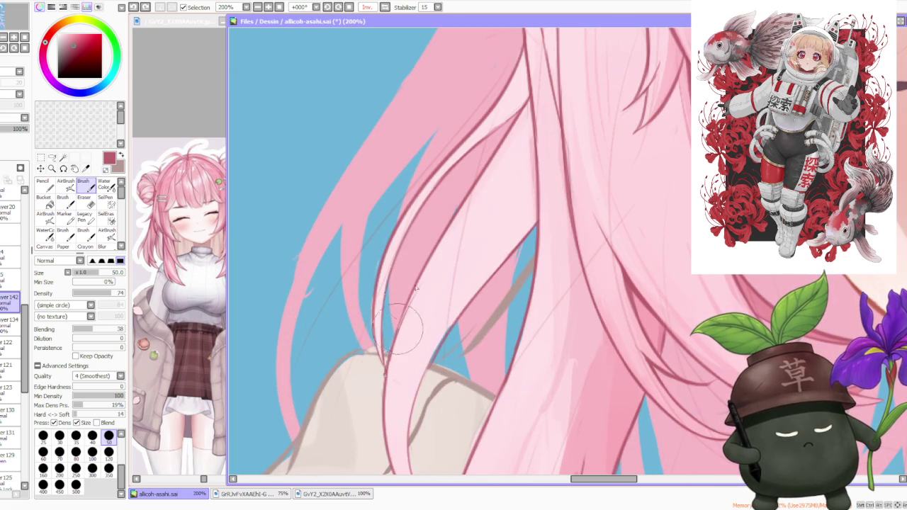
scroll(422, 341, down, 1)
drag(429, 358, 411, 425)
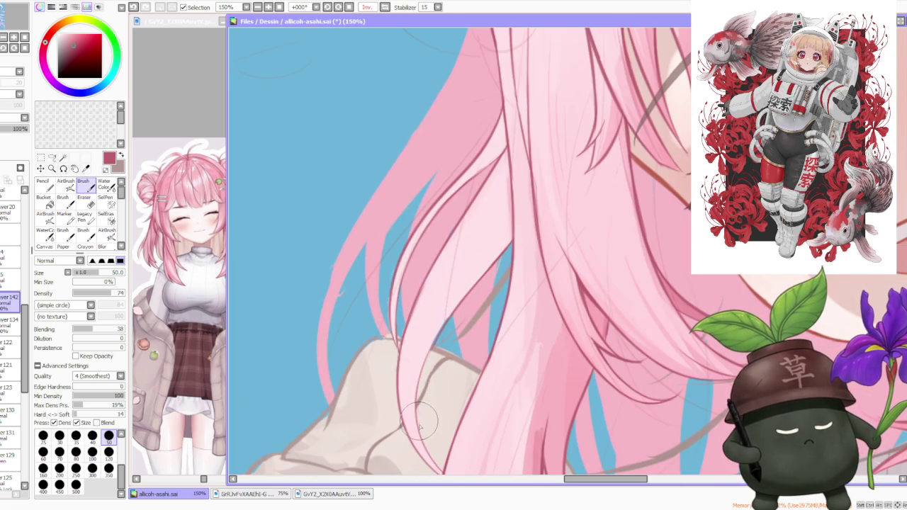
key(ctrl+z)
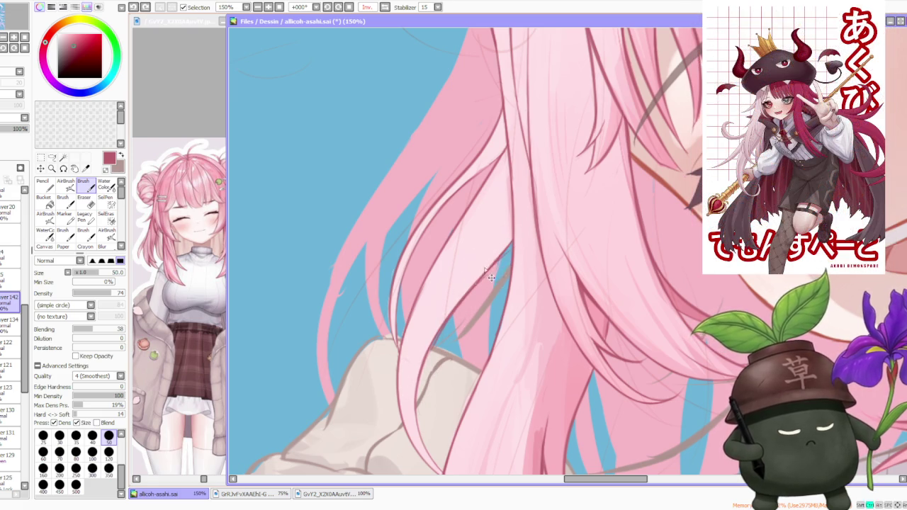
drag(482, 287, 504, 262)
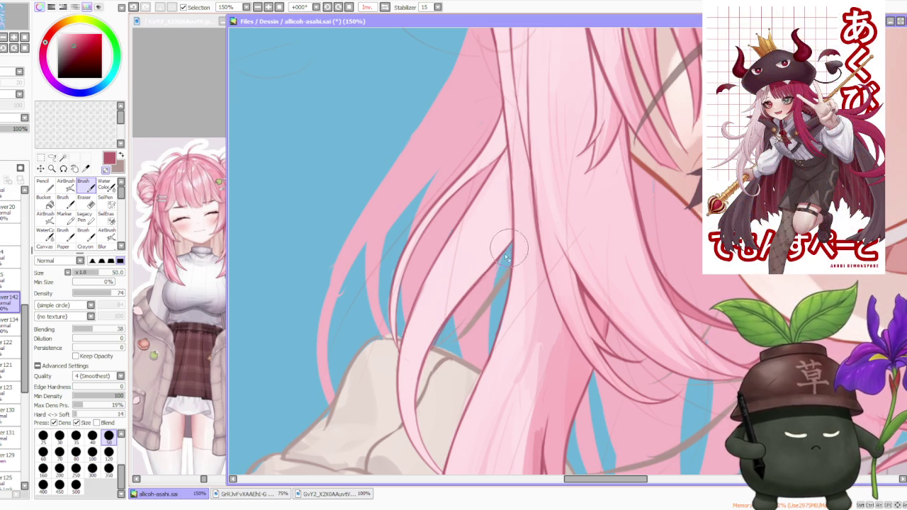
Step: Sample the pink hair colour from the canvas for further strand work
scroll(434, 358, down, 5)
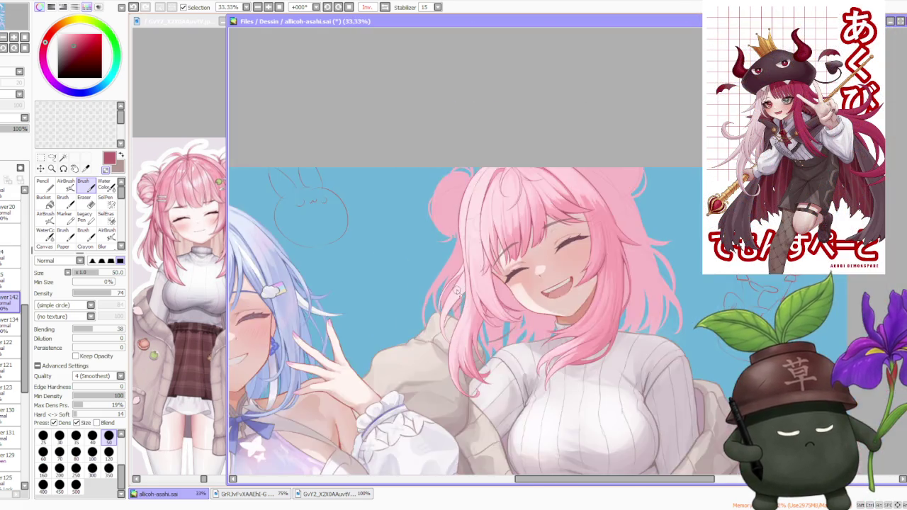
scroll(454, 333, up, 4)
scroll(453, 340, down, 2)
scroll(458, 342, down, 2)
scroll(460, 343, up, 2)
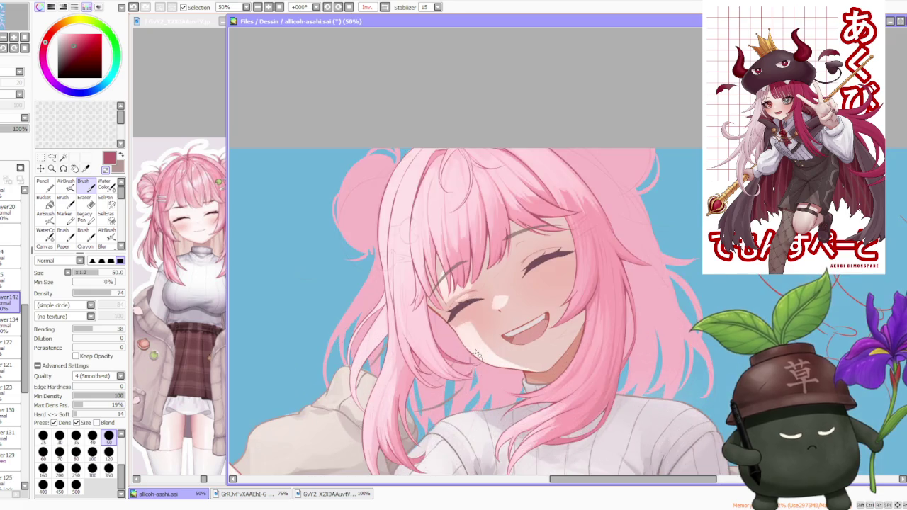
scroll(472, 347, up, 2)
scroll(475, 365, down, 1)
scroll(468, 409, up, 1)
scroll(463, 383, up, 1)
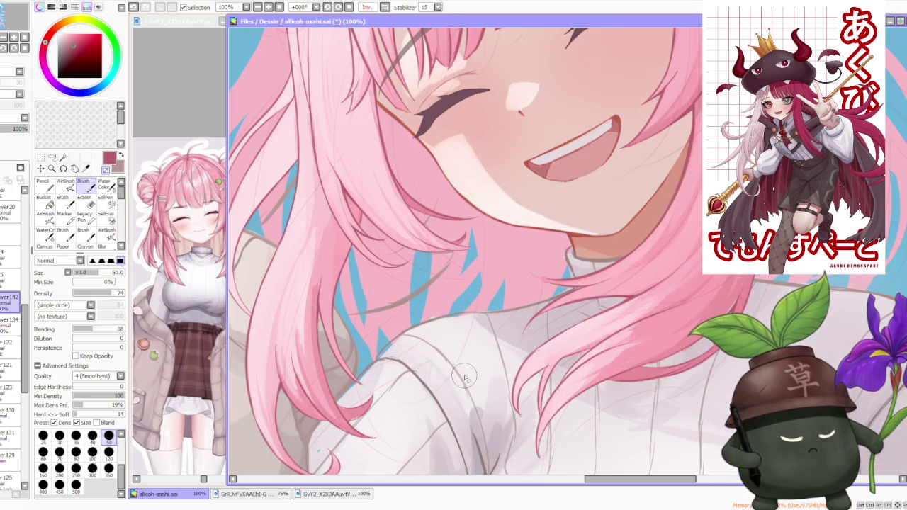
scroll(461, 372, down, 2)
scroll(407, 383, up, 3)
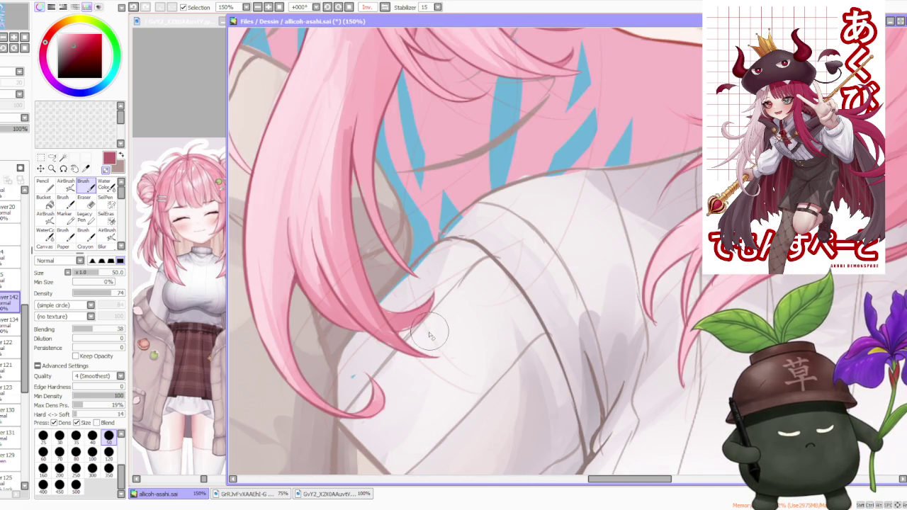
alt+click(390, 333)
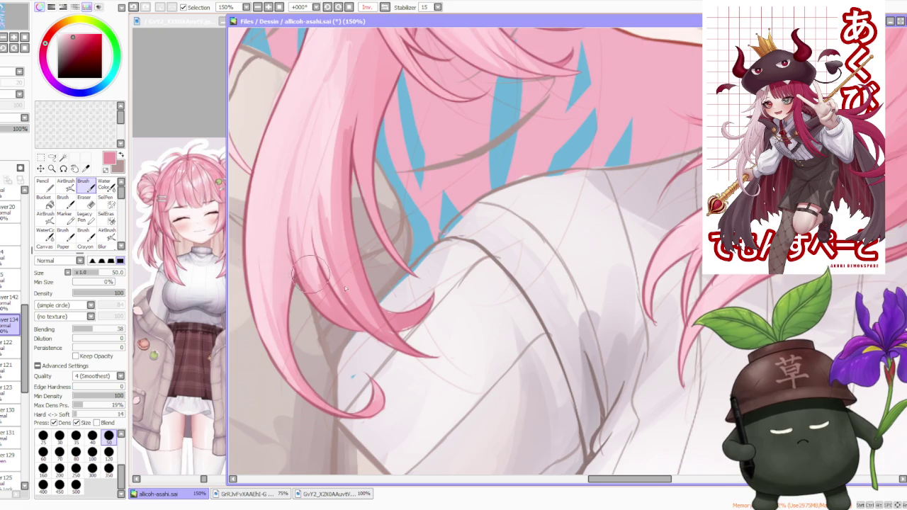
scroll(346, 289, up, 1)
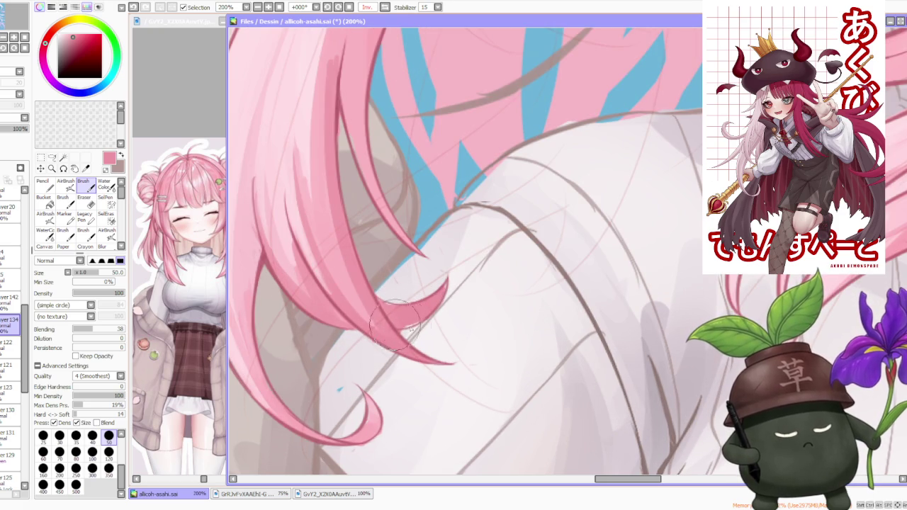